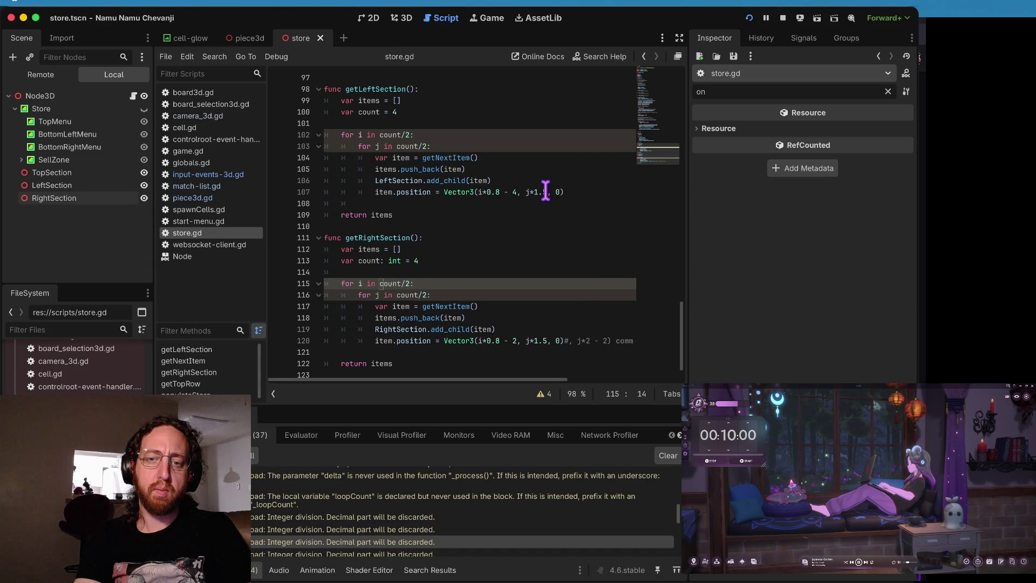
Step: Rename the unused _process parameter delta to _delta in input-events-3d.gd and save
click(371, 497)
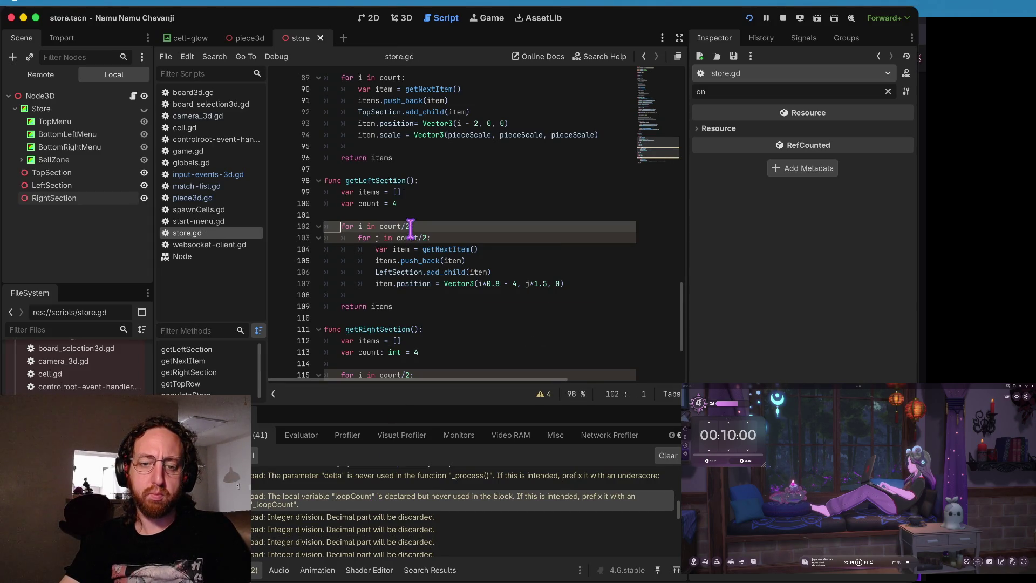
click(351, 479)
click(418, 215)
click(398, 238)
text(_process(_delta) -> void:)
key(ctrl+s)
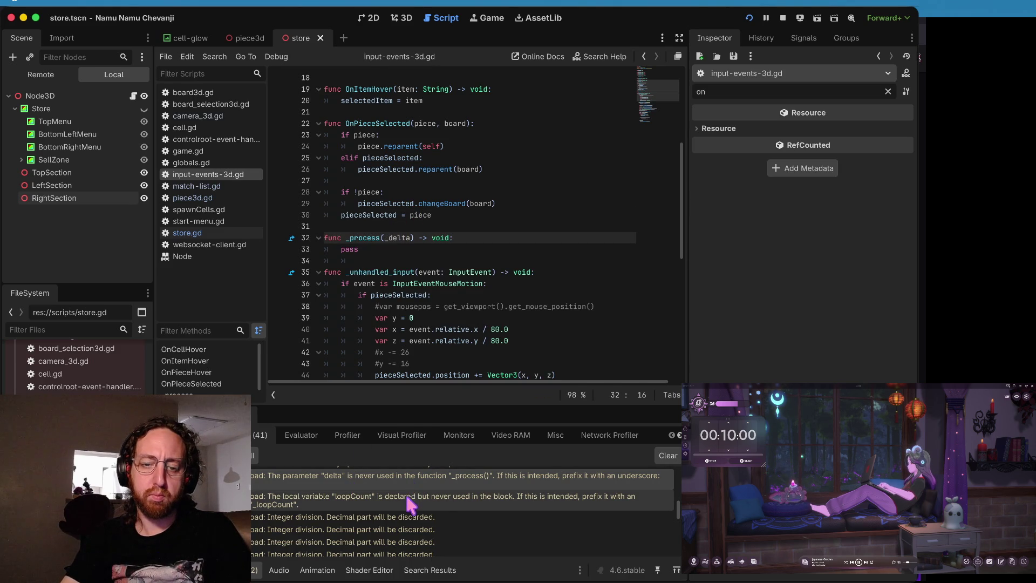
Step: Review the ternary operator warning in board3d.gd, then run the game with F5
click(408, 482)
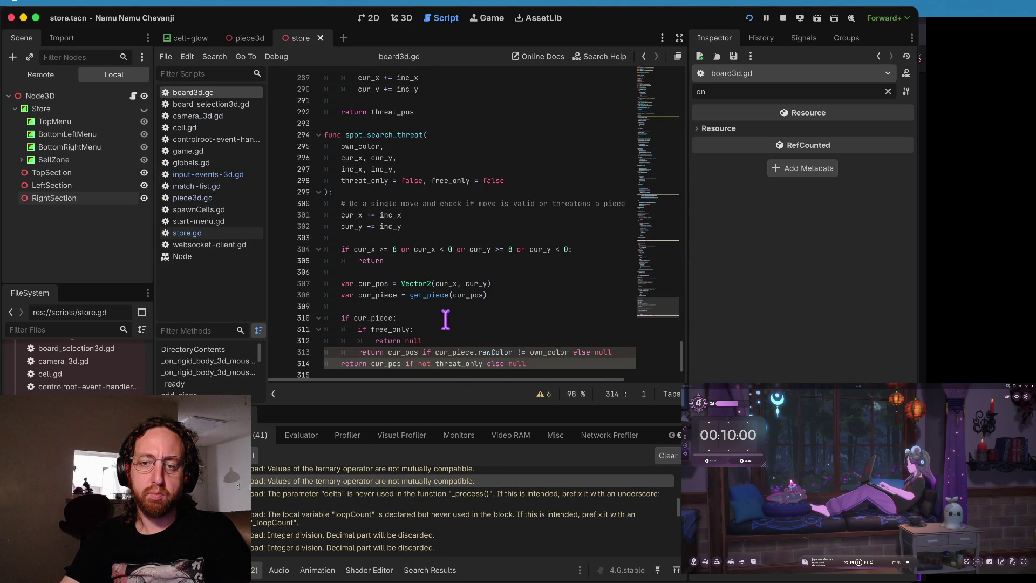
scroll(410, 531, up, 1)
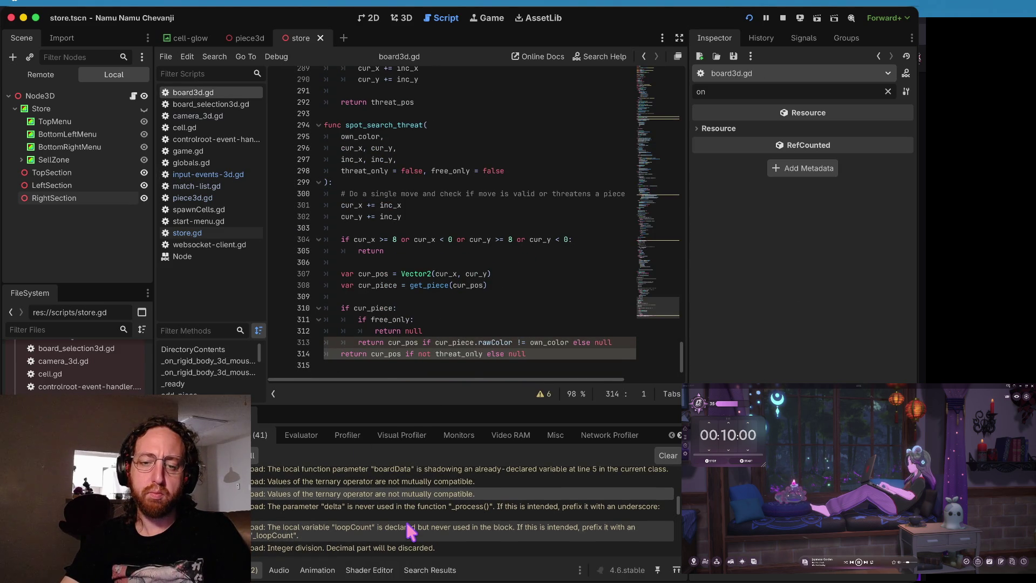
scroll(408, 526, down, 3)
scroll(410, 518, up, 3)
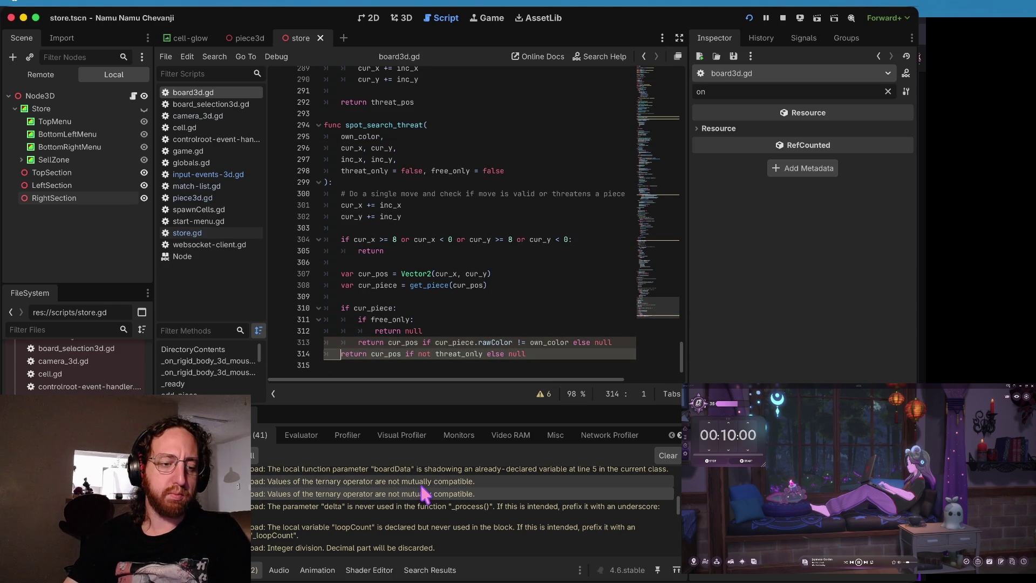
mouse_move(424, 492)
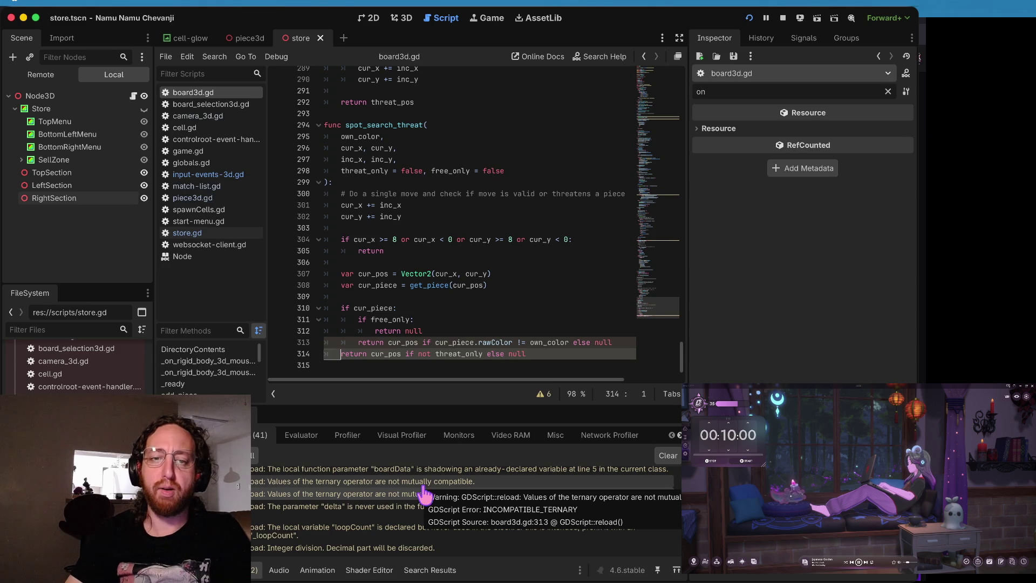
key(F5)
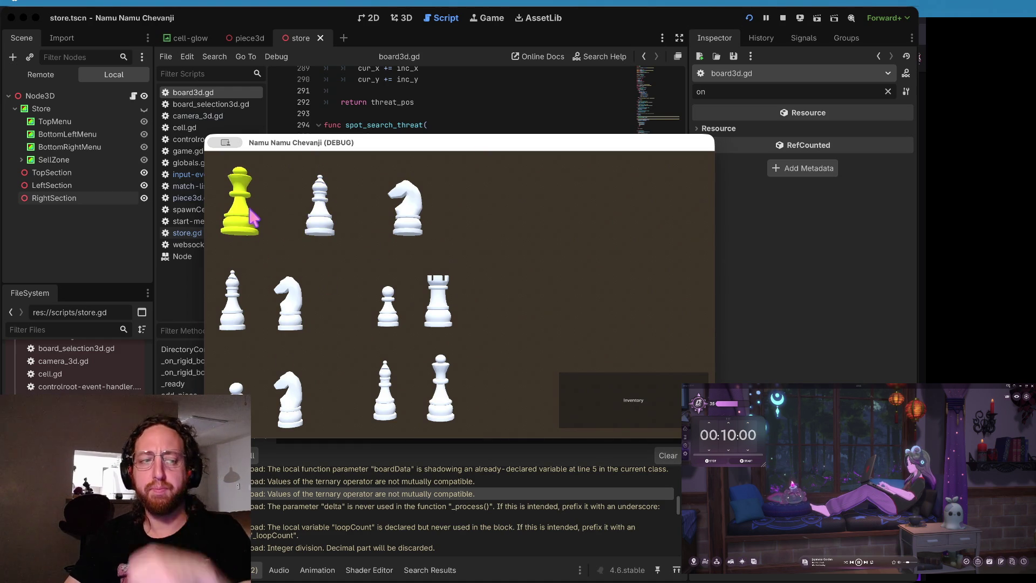
Step: Try buying a chess piece in the running store, then return to the script editor
click(290, 338)
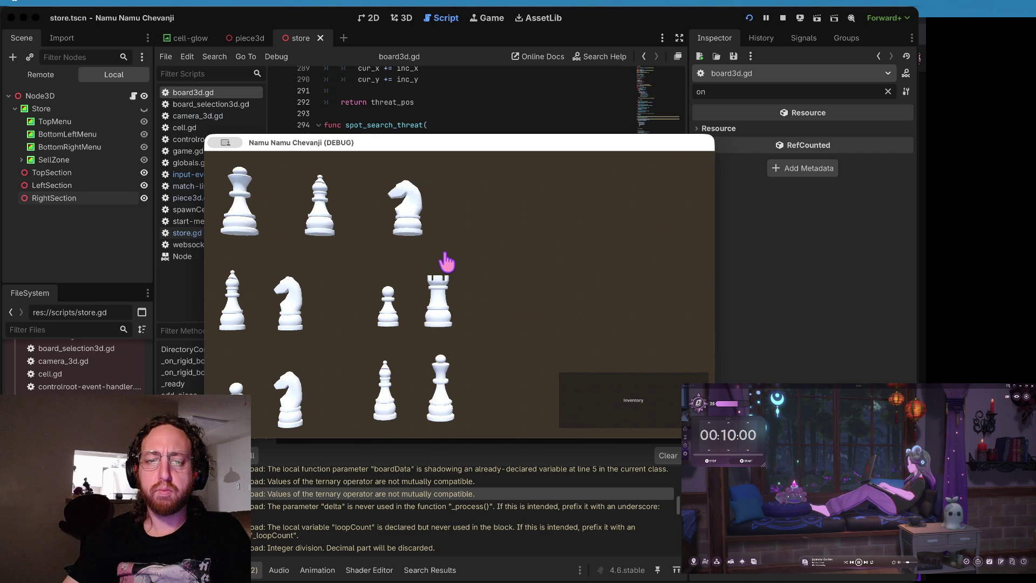
key(super+Tab)
scroll(442, 249, up, 1)
click(432, 227)
scroll(386, 532, up, 3)
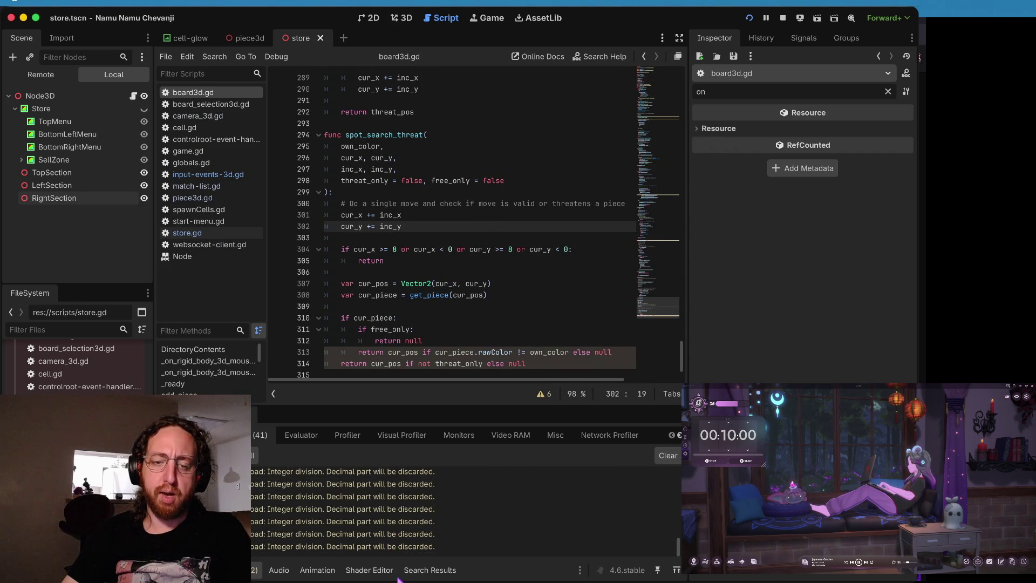
scroll(362, 496, down, 3)
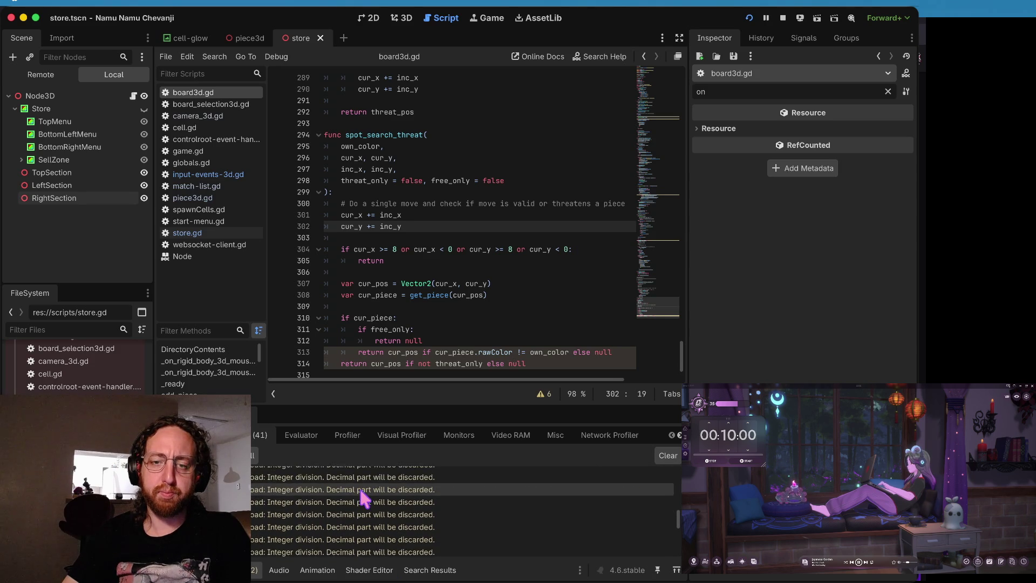
Step: Step through the integer division warnings, including line 116's count division, then show the output log
double_click(362, 488)
click(398, 295)
click(367, 499)
click(364, 524)
click(364, 476)
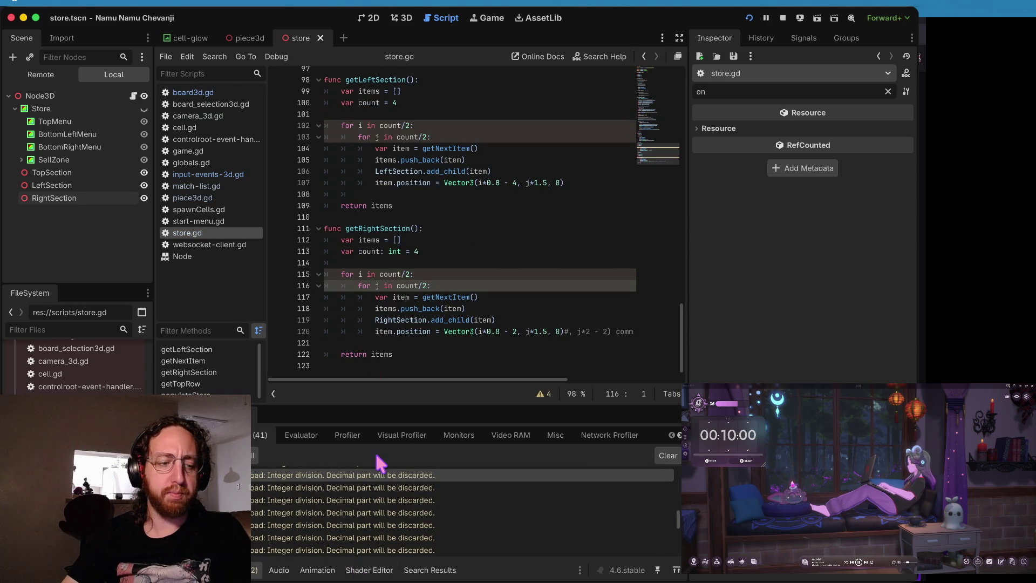
scroll(372, 485, down, 5)
click(486, 317)
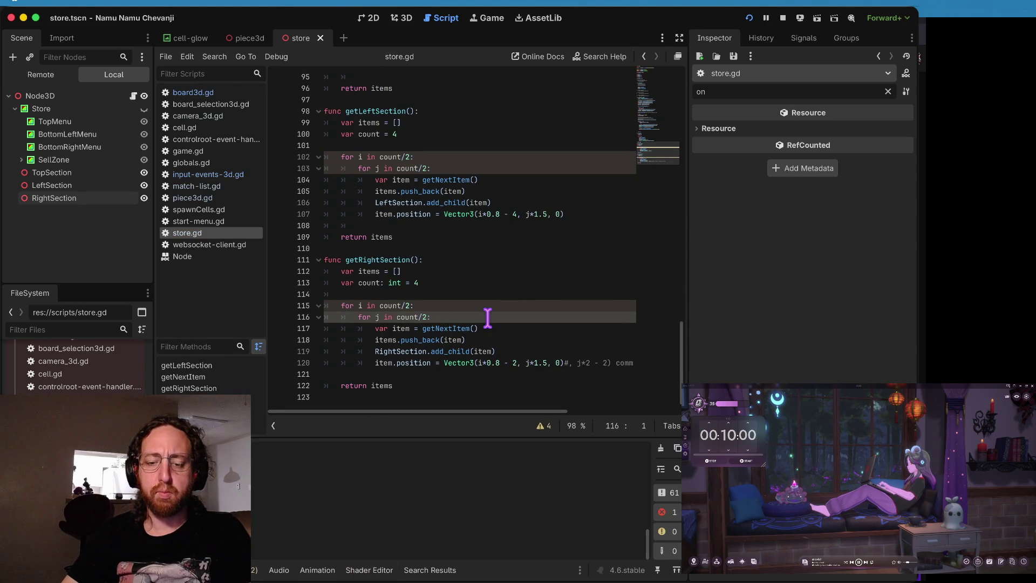
Step: Rerun and stop the game, then go to the commented topItems loop in store.gd
key(super+b)
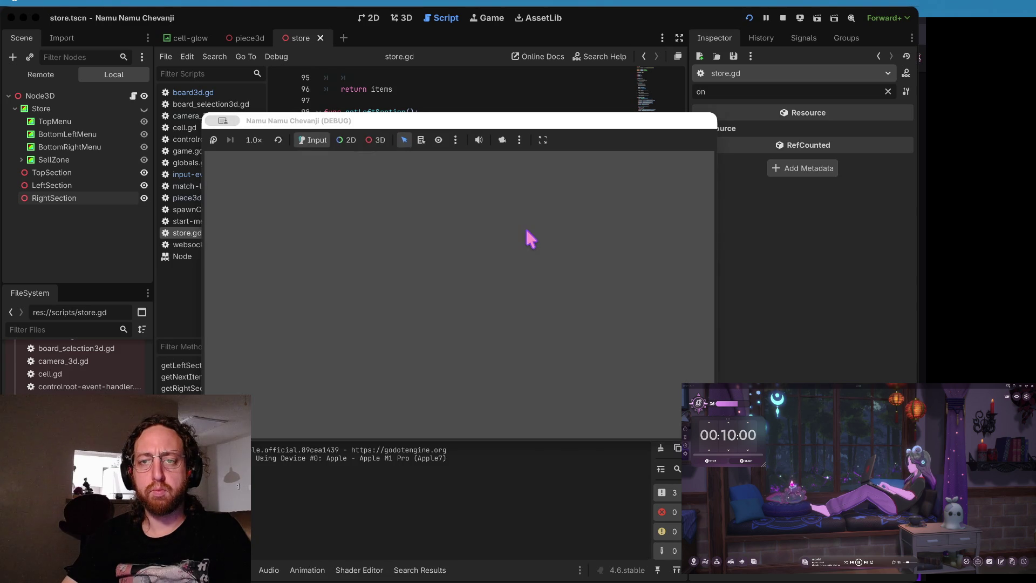
click(494, 90)
click(783, 18)
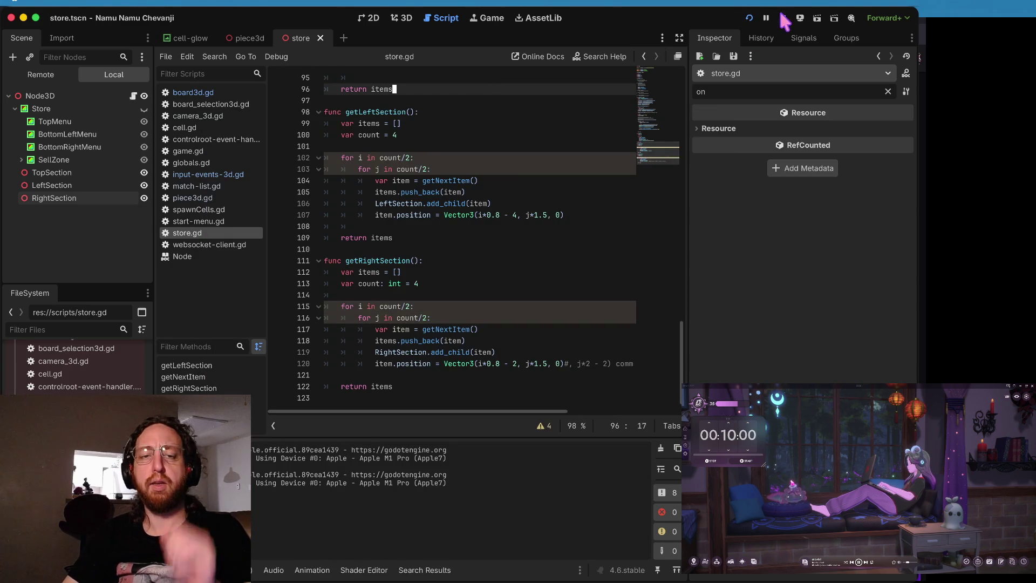
click(216, 222)
click(216, 234)
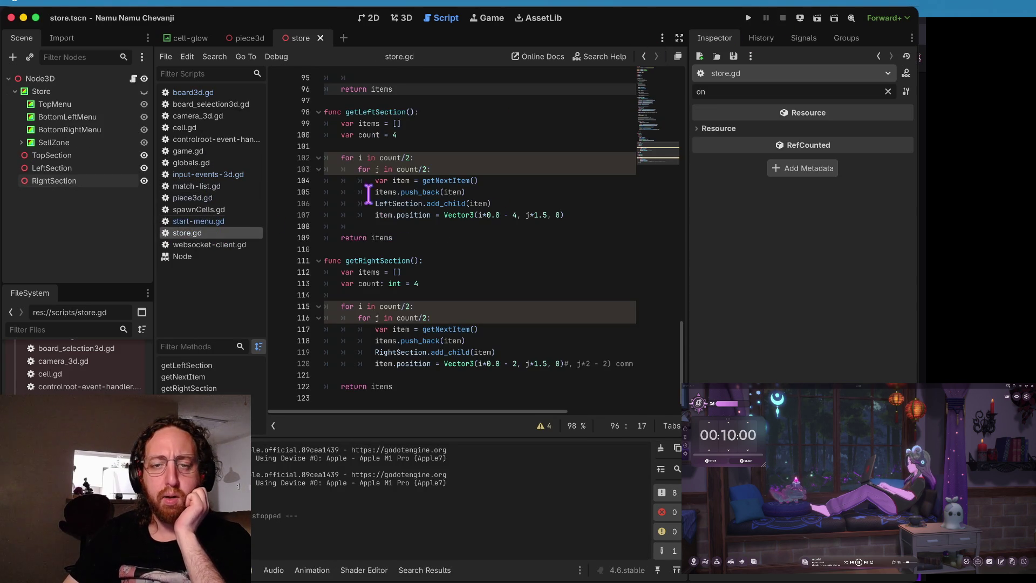
scroll(394, 193, up, 5)
scroll(544, 162, up, 8)
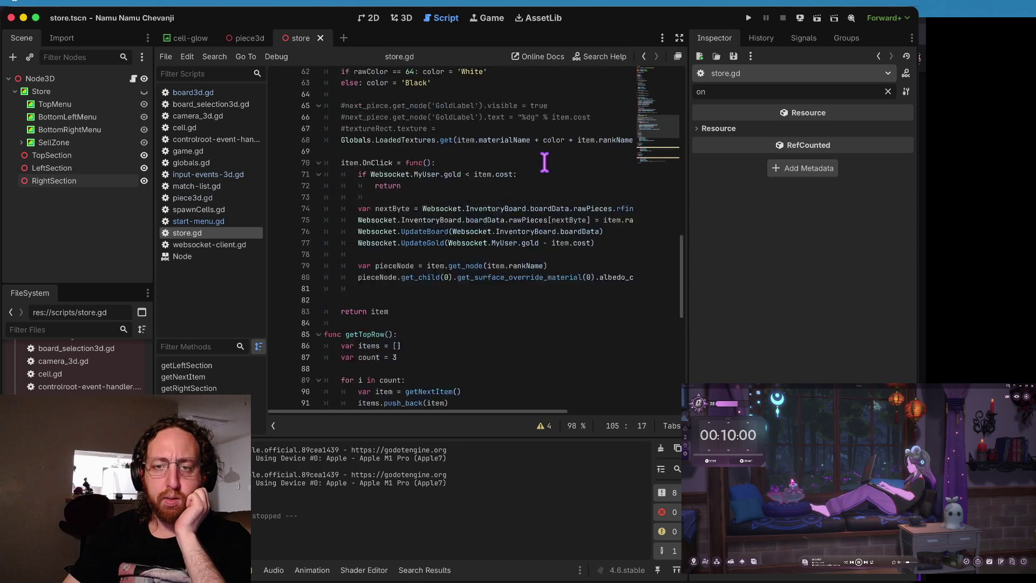
scroll(496, 155, up, 5)
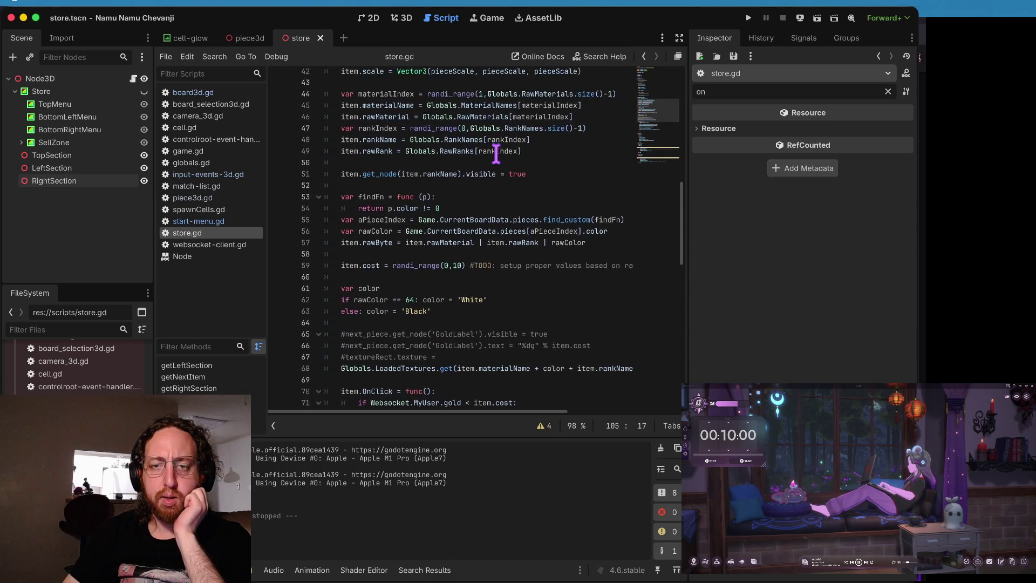
scroll(496, 155, up, 3)
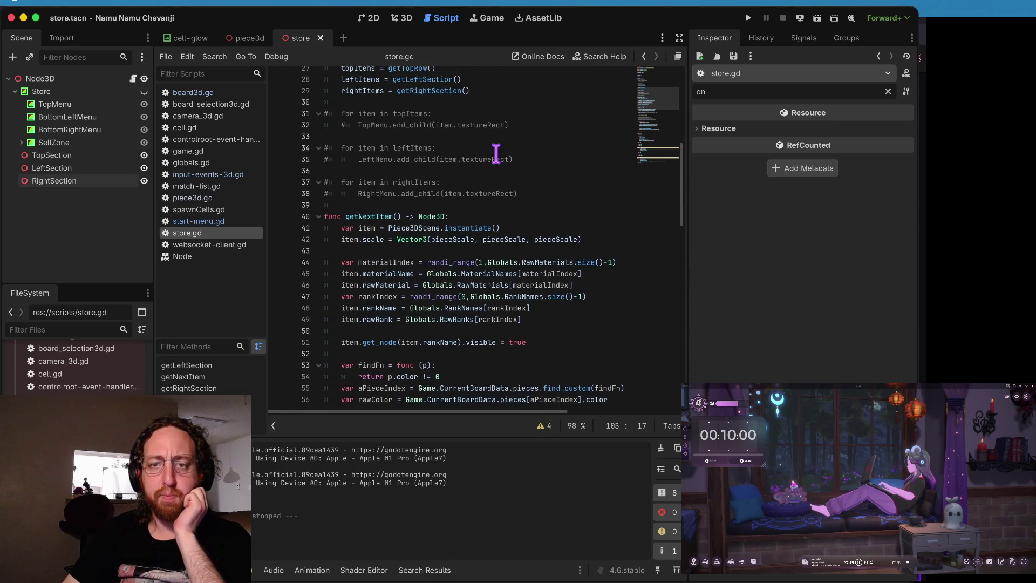
click(499, 135)
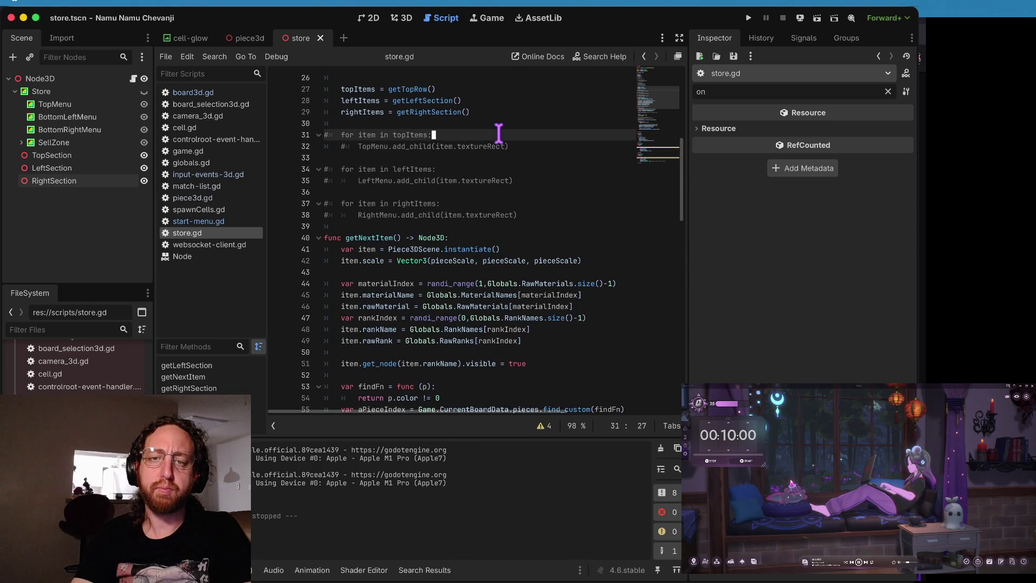
Step: Delete the commented-out menu loops on lines 31–39 of store.gd
key(Home)
key(shift+Down)
key(shift+Down)
key(shift+Down)
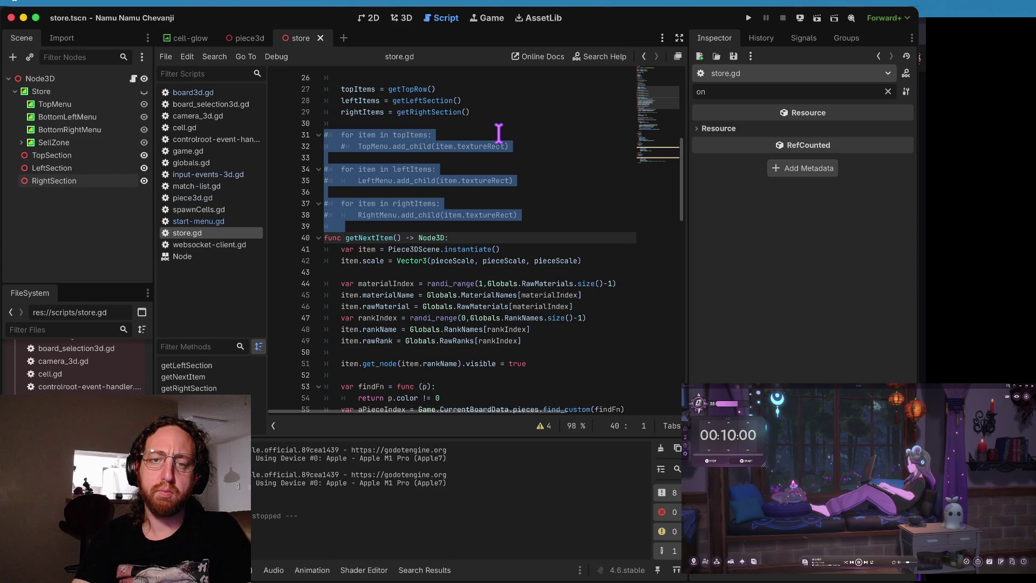
key(BackSpace)
key(Up)
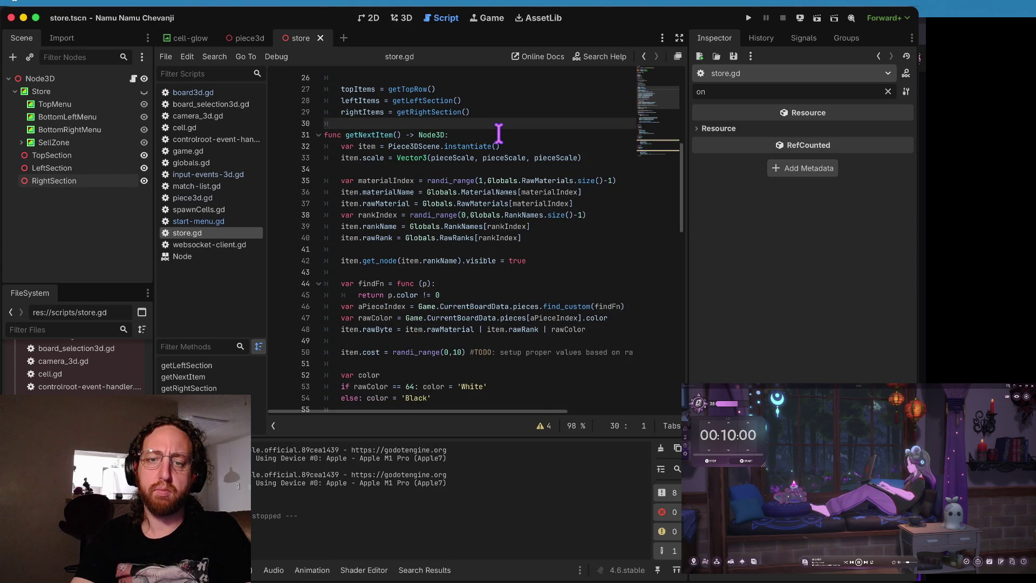
Step: Remove the topItems, leftItems and rightItems assignments from populateStore
key(Up)
key(Up)
key(Up)
key(Down)
key(Down)
key(Down)
key(Down)
key(Down)
key(Down)
key(Right)
key(alt+BackSpace)
key(Down)
key(alt+Right)
key(Delete)
key(Delete)
key(alt+BackSpace)
key(Down)
key(alt+Left)
key(alt+BackSpace)
key(alt+BackSpace)
Step: Uncomment the three SetMyChildrenFree calls and the SetMyChildrenFree definition, then save
key(Up)
key(Up)
key(Up)
key(shift+Down)
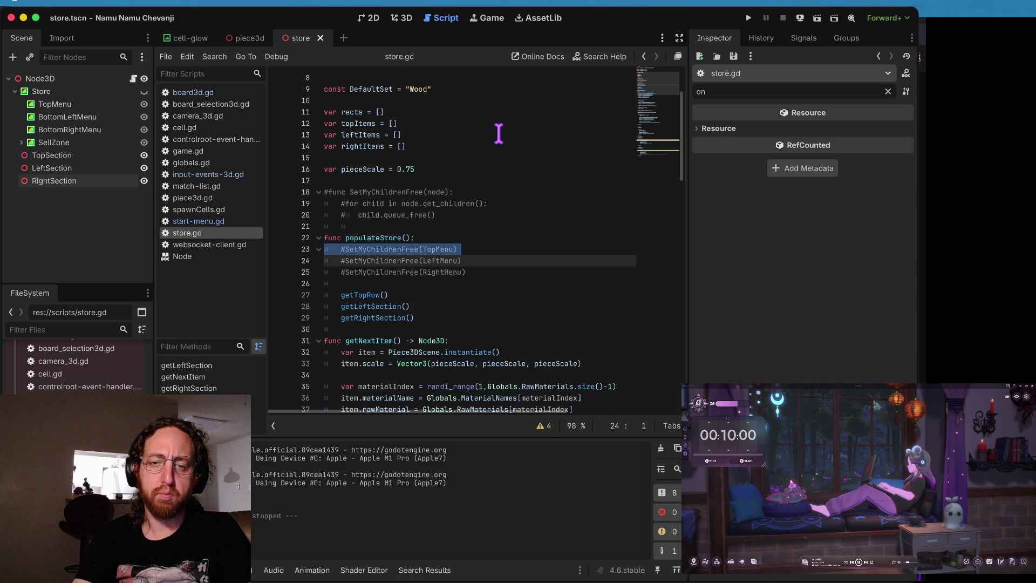
key(shift+Down)
key(shift+Down)
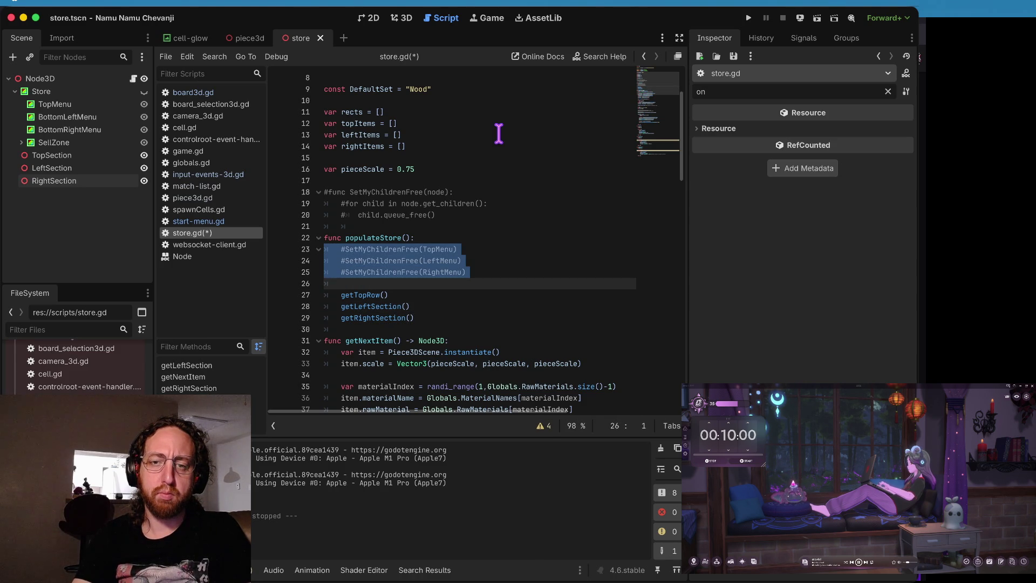
key(Up)
key(Home)
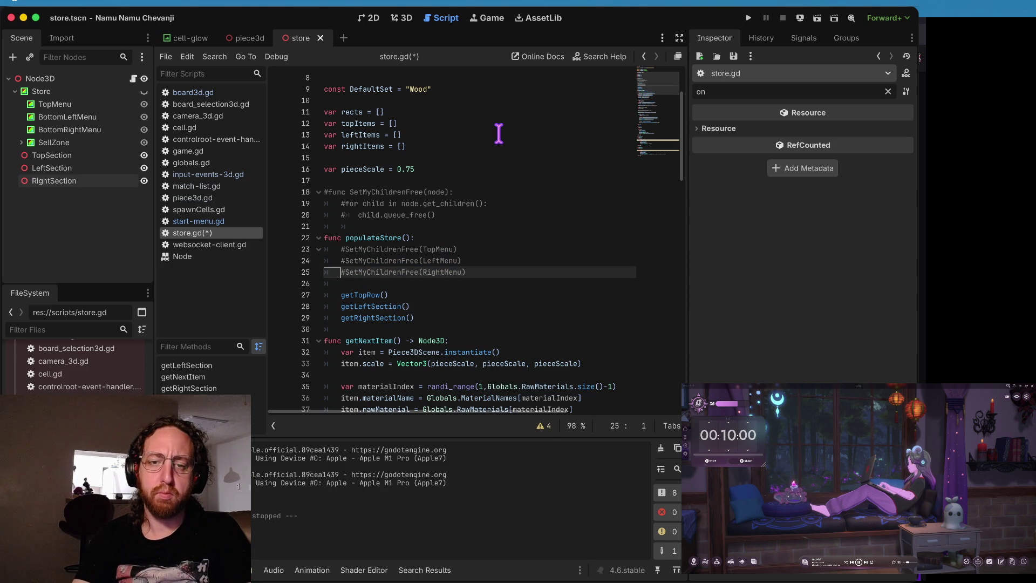
key(ctrl+k)
key(Up)
key(ctrl+k)
key(Up)
key(ctrl+k)
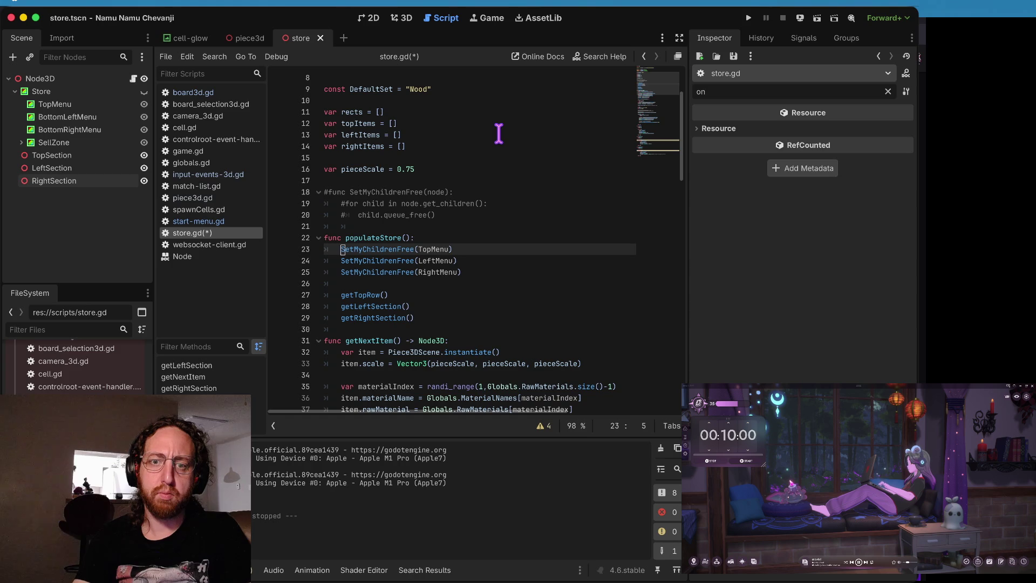
key(Up)
key(Up)
key(Up)
key(Up)
key(Up)
key(ctrl+k)
key(Down)
key(ctrl+k)
key(Down)
key(ctrl+k)
key(ctrl+s)
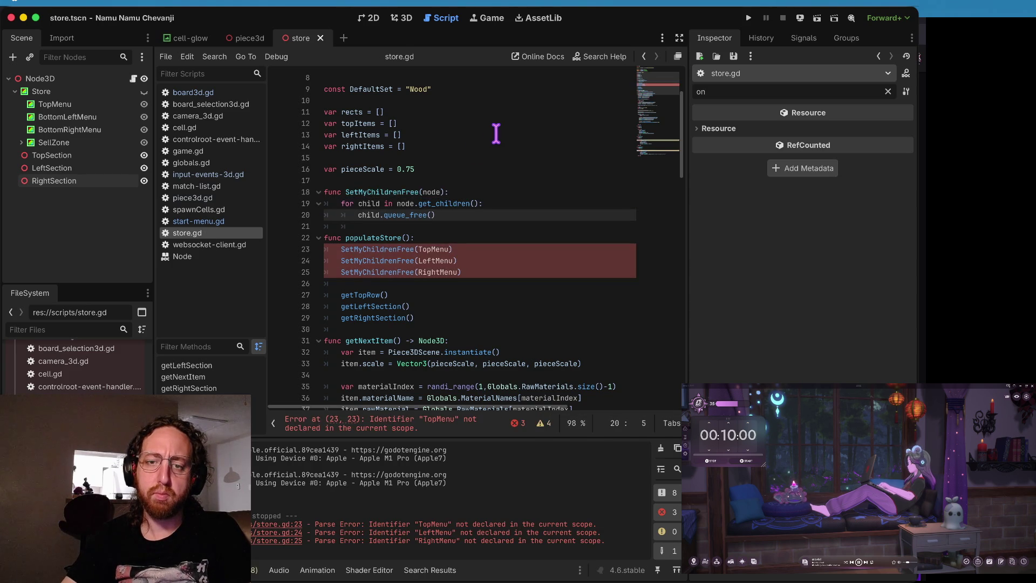
Step: Change the line 23 SetMyChildrenFree argument from TopMenu to TopSection
click(394, 250)
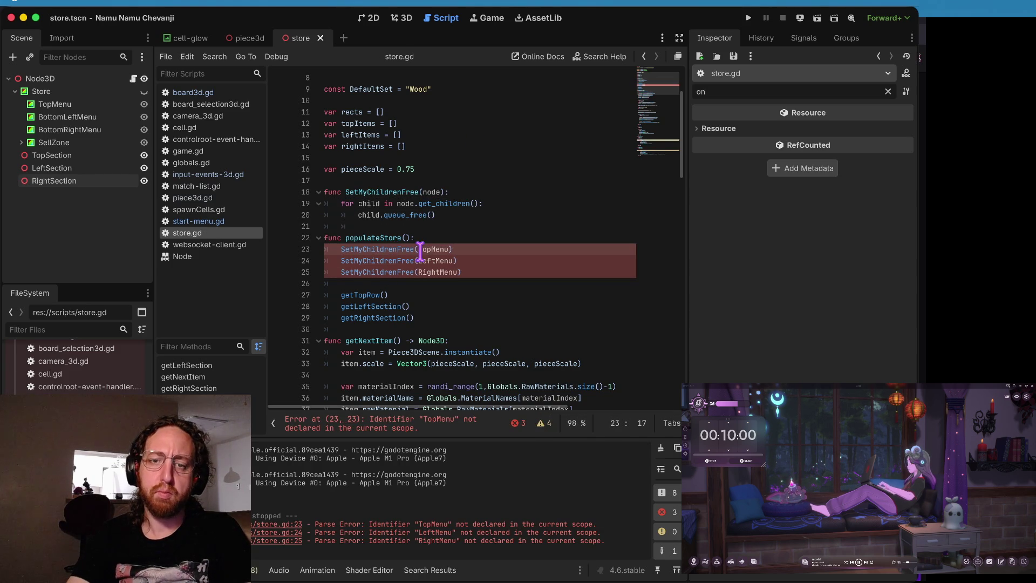
key(Up)
key(Up)
key(Up)
key(ctrl+k)
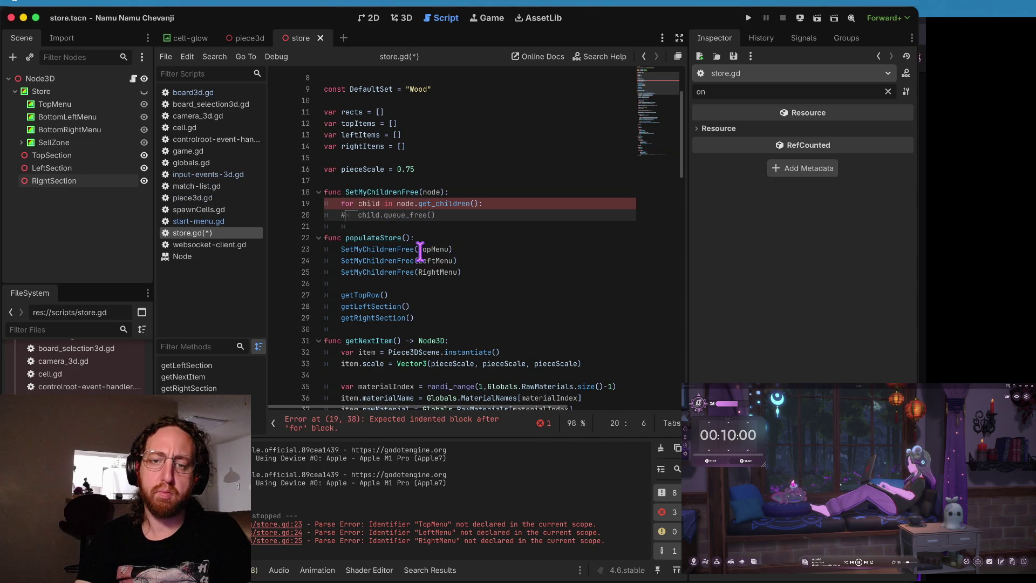
key(ctrl+z)
click(421, 249)
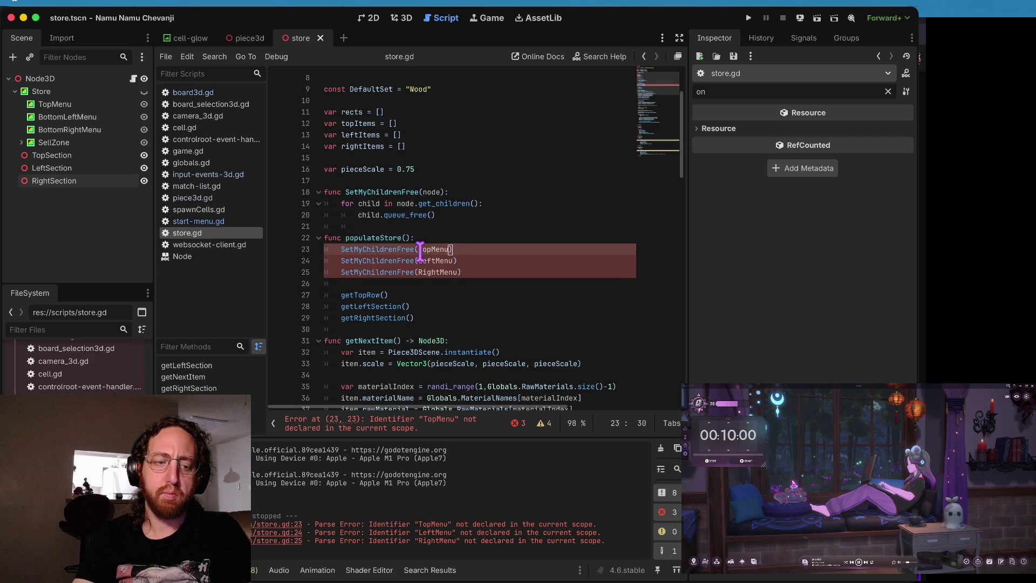
text(Section)
key(Down)
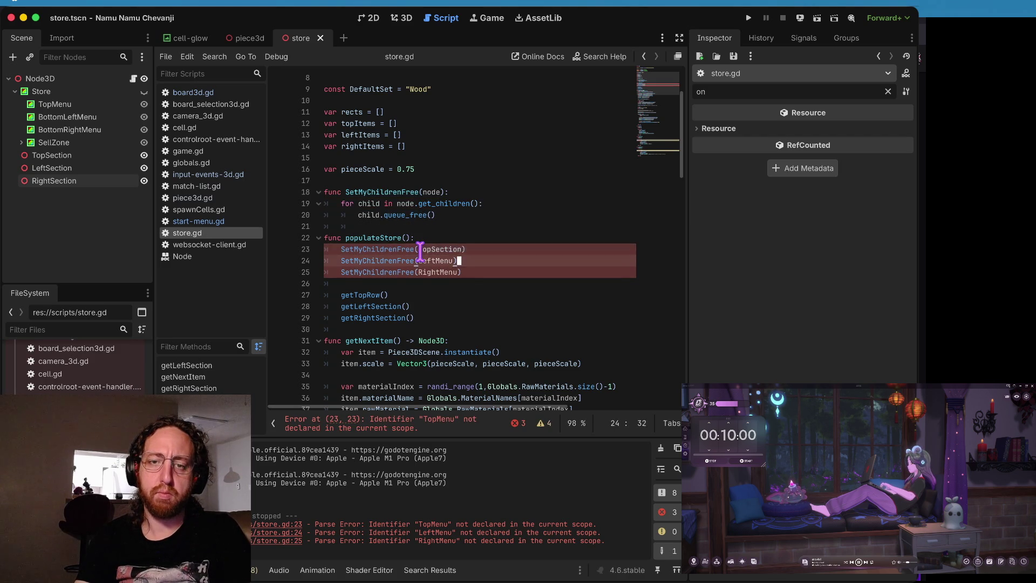
key(alt+Left)
key(BackSpace)
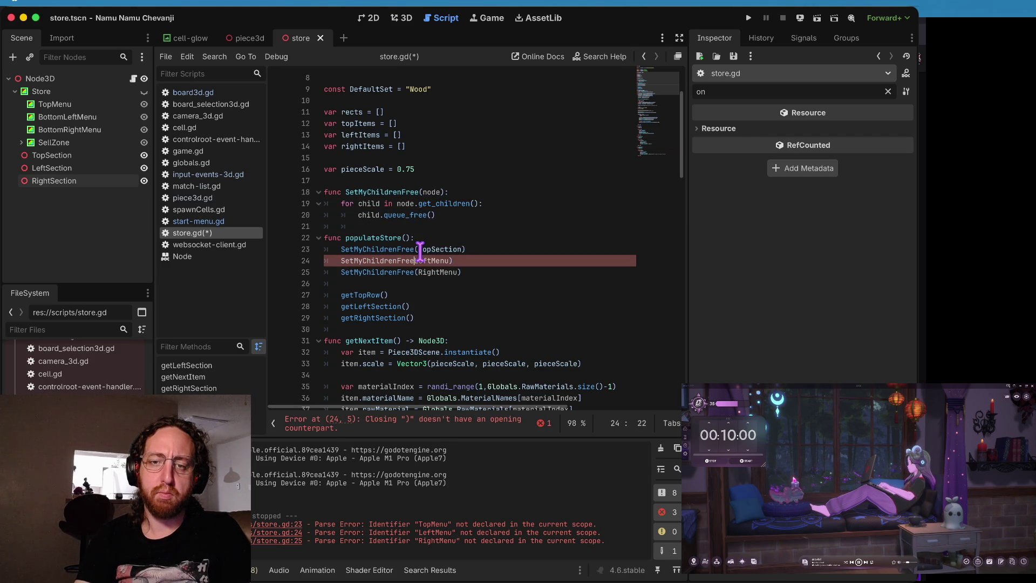
key(ctrl+z)
key(ctrl+z)
key(ctrl+z)
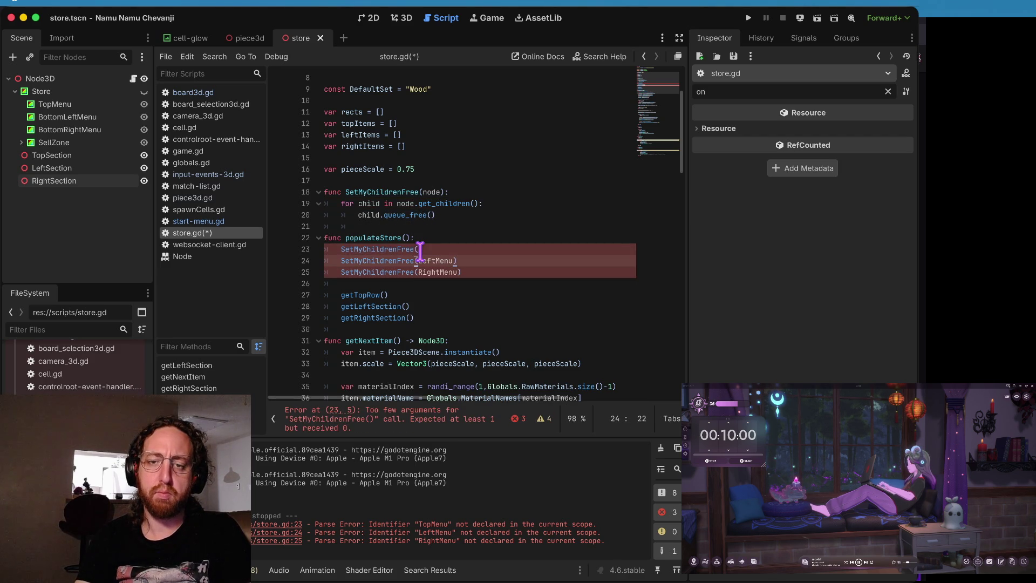
key(ctrl+shift+z)
key(ctrl+shift+z)
key(ctrl+shift+z)
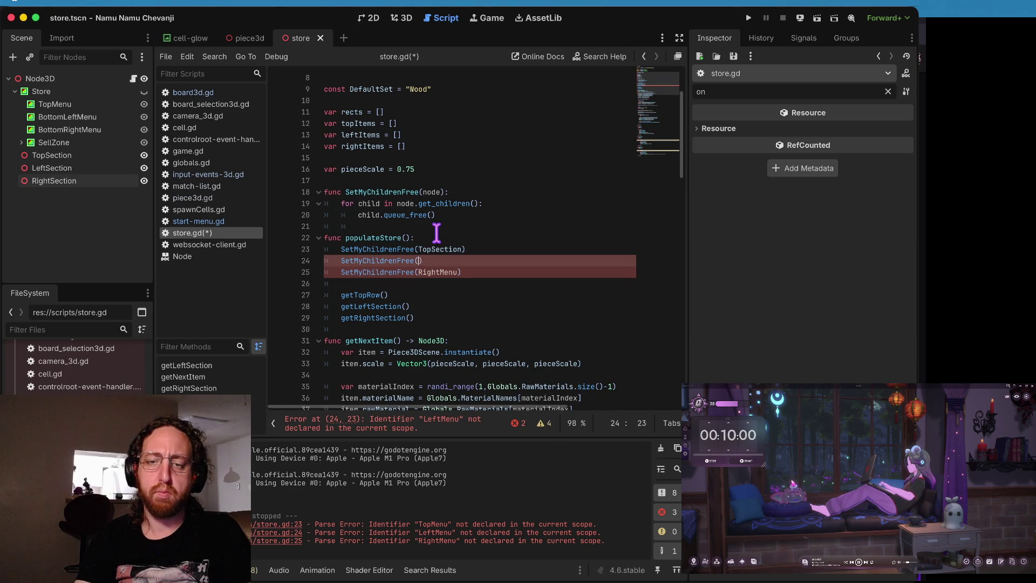
text(leftse)
Step: Replace LeftMenu and RightMenu with LeftSection and RightSection, then save store.gd
key(Return)
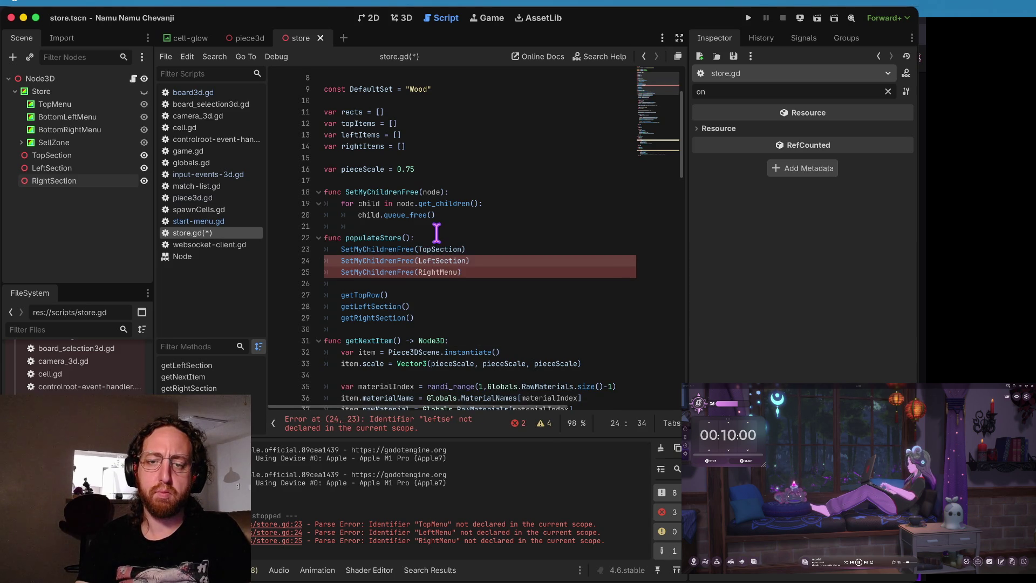
key(Down)
key(alt+Left)
key(BackSpace)
text(right)
key(alt+BackSpace)
key(alt+Right)
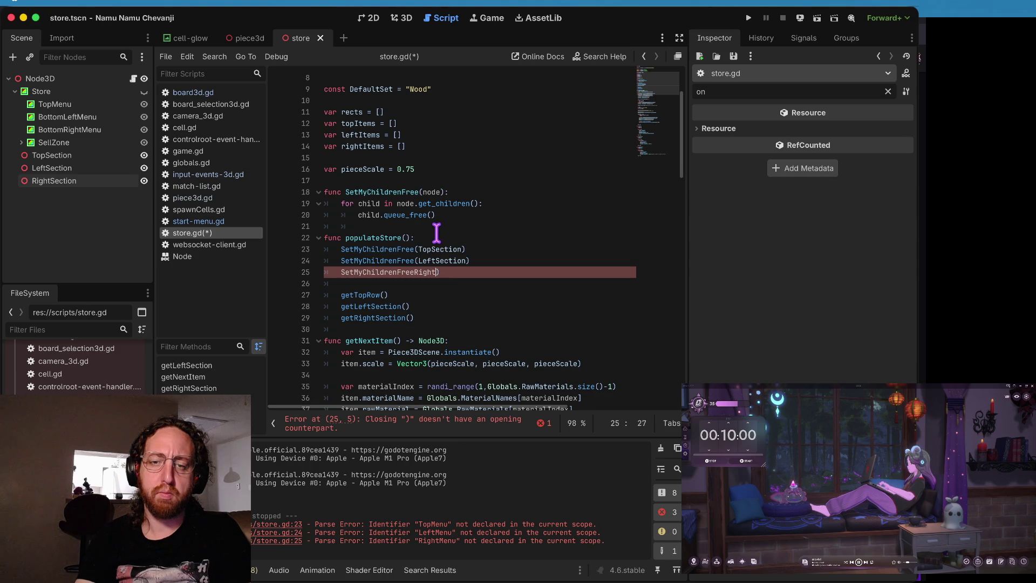
key(BackSpace)
key(BackSpace)
text(()
key(Return)
key(super+s)
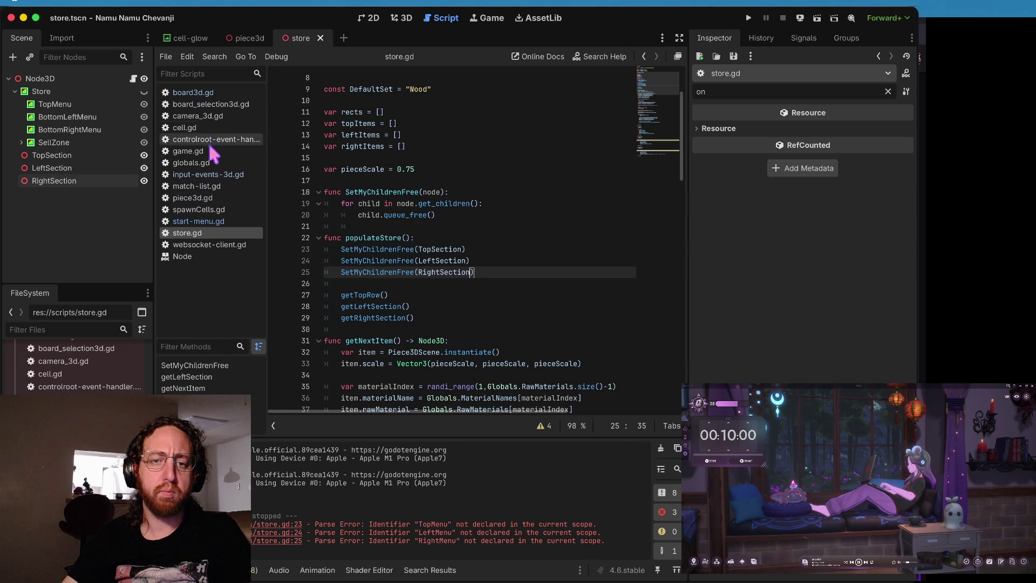
Step: Open controlroot-event-handler.gd and scroll to the hideAll function
click(205, 175)
scroll(353, 219, up, 10)
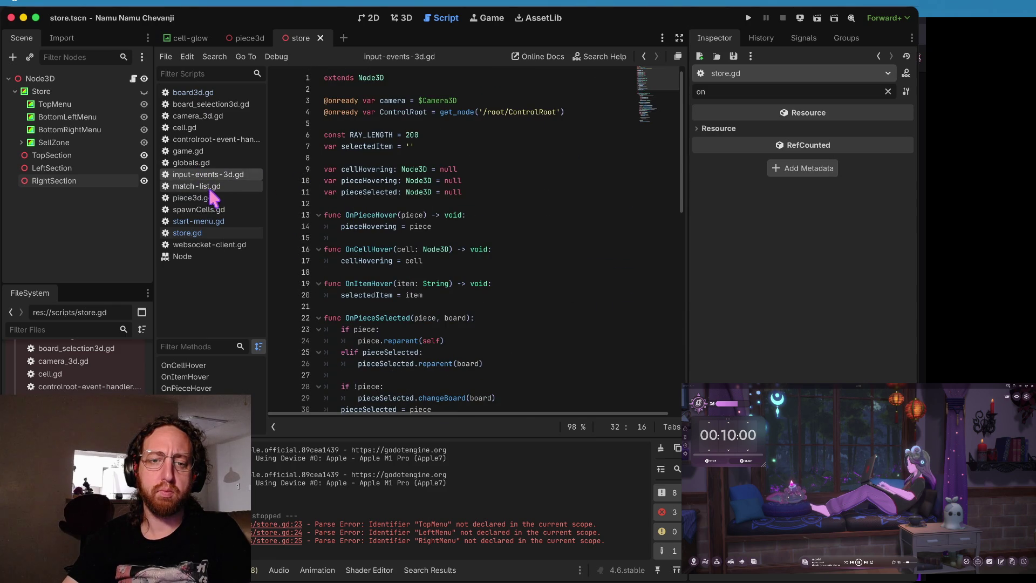
click(212, 140)
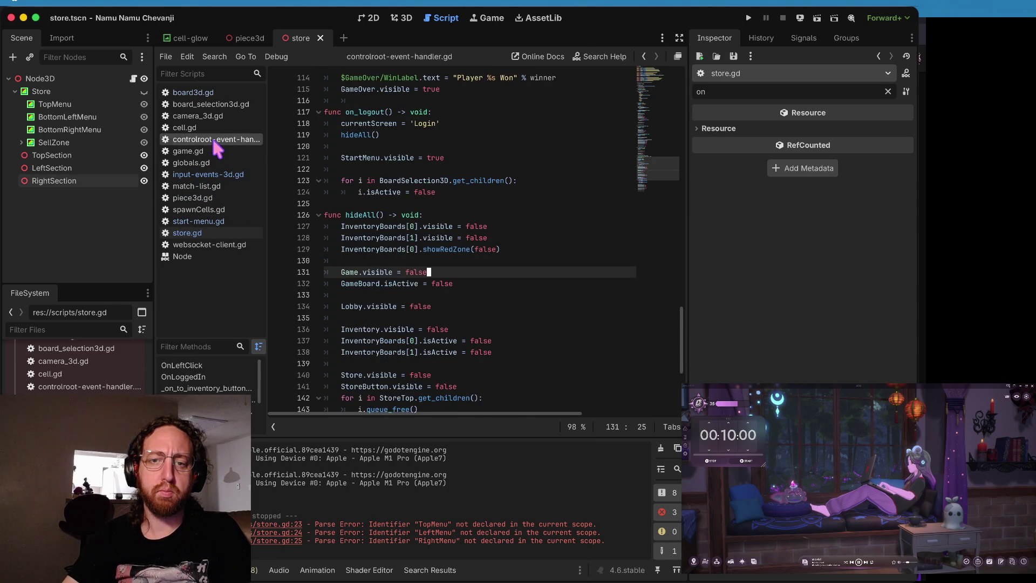
scroll(550, 240, down, 5)
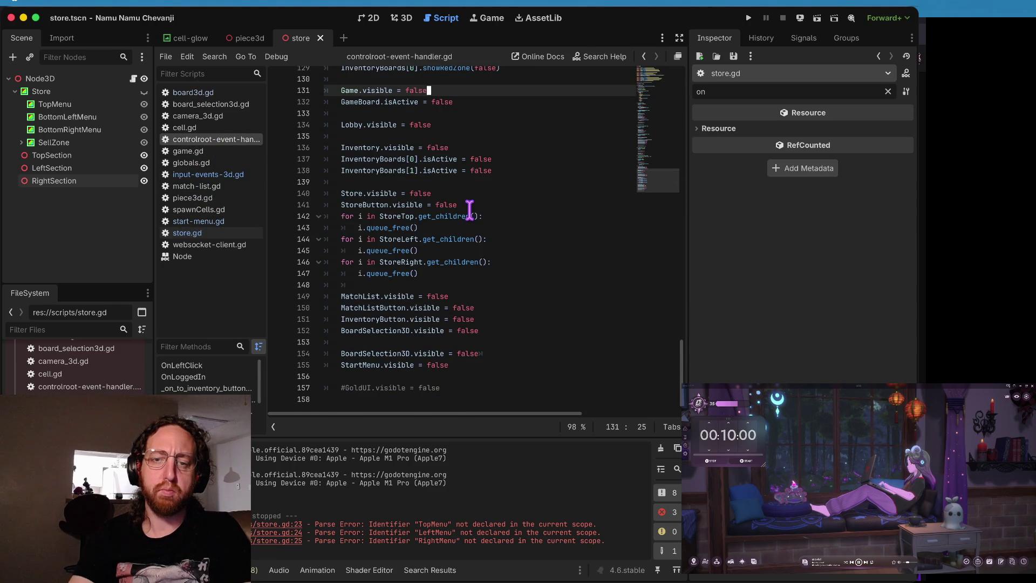
Step: Delete the StoreTop, StoreLeft and StoreRight clearing loops from hideAll and run the project
drag(470, 215, 626, 224)
click(626, 222)
key(Home)
key(shift+Down)
key(shift+Down)
key(shift+Down)
key(BackSpace)
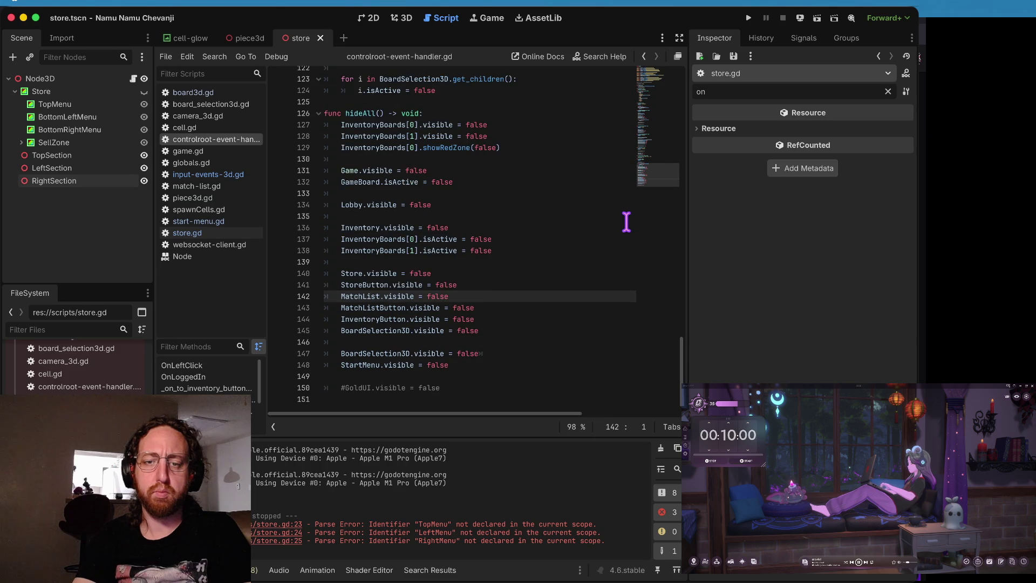
key(ctrl+z)
key(ctrl+z)
key(ctrl+z)
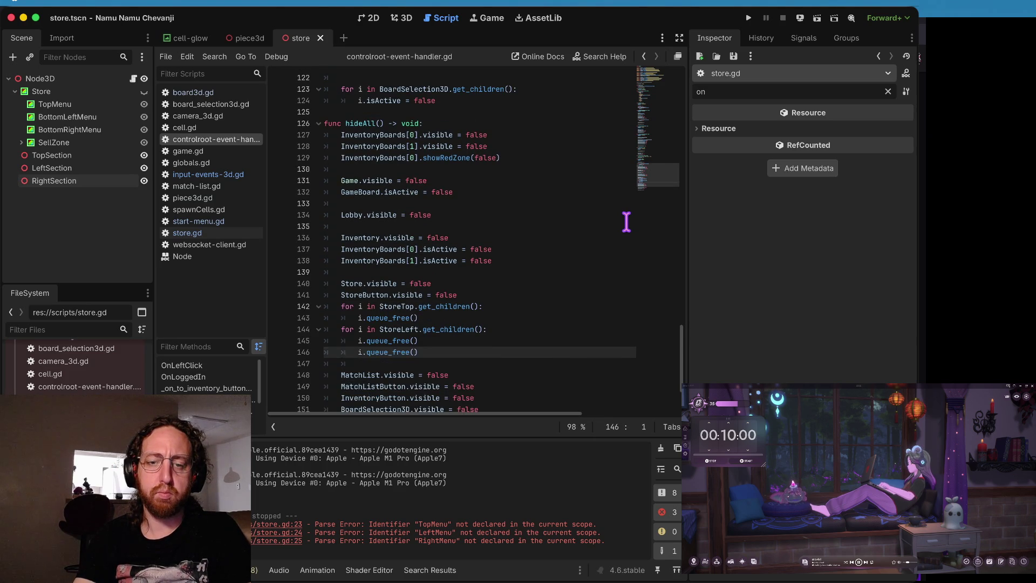
key(ctrl+shift+z)
key(ctrl+shift+z)
key(ctrl+shift+z)
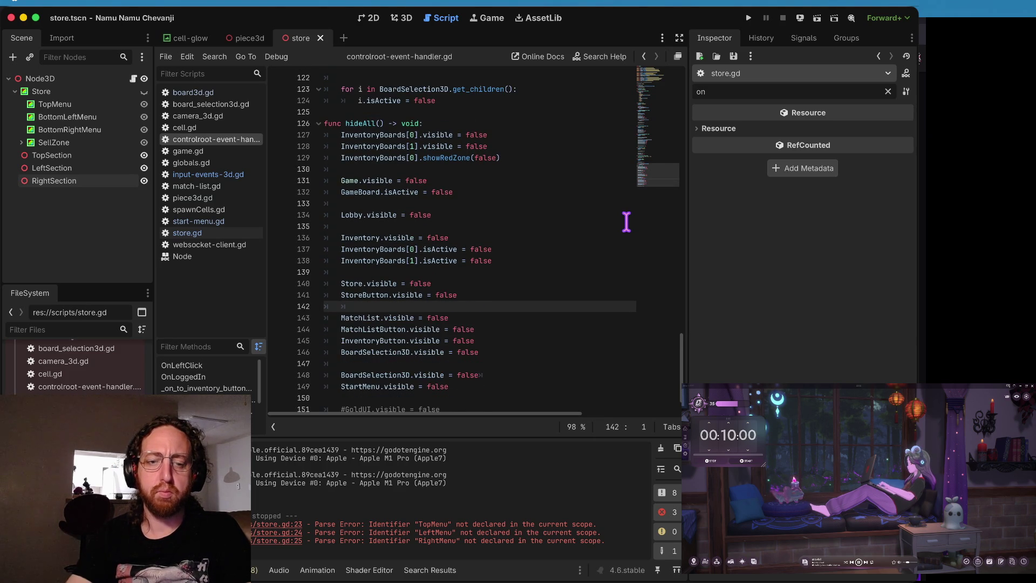
key(super+b)
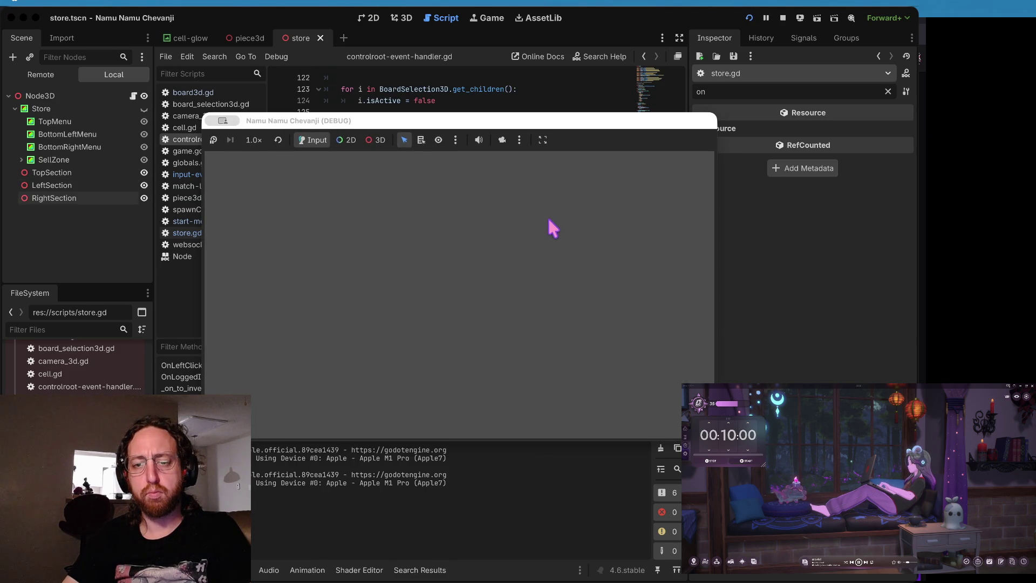
Step: Log in, buy the bottom-right dark king, then visit the match list and return to the store
click(471, 314)
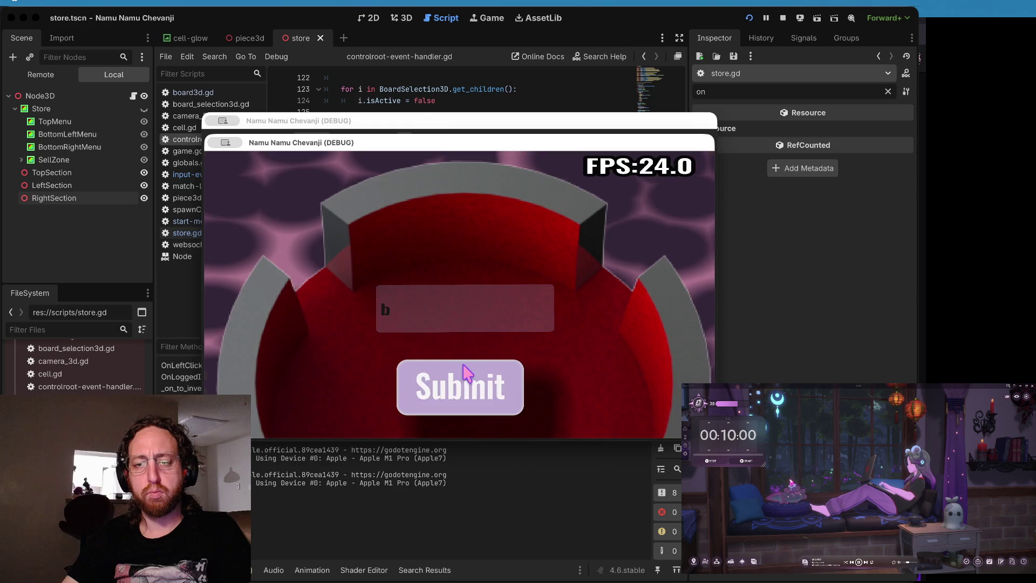
click(468, 372)
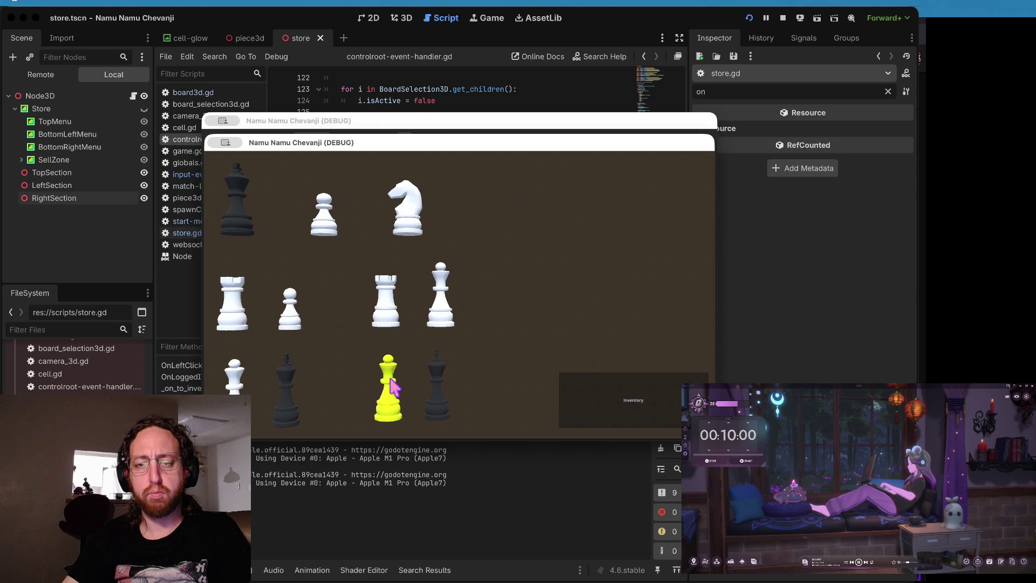
click(437, 386)
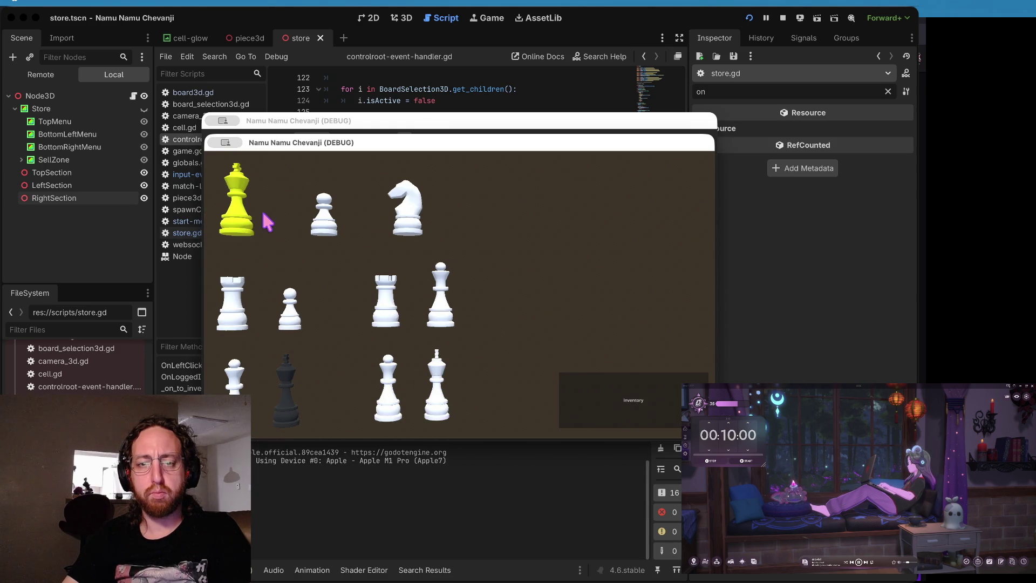
click(653, 401)
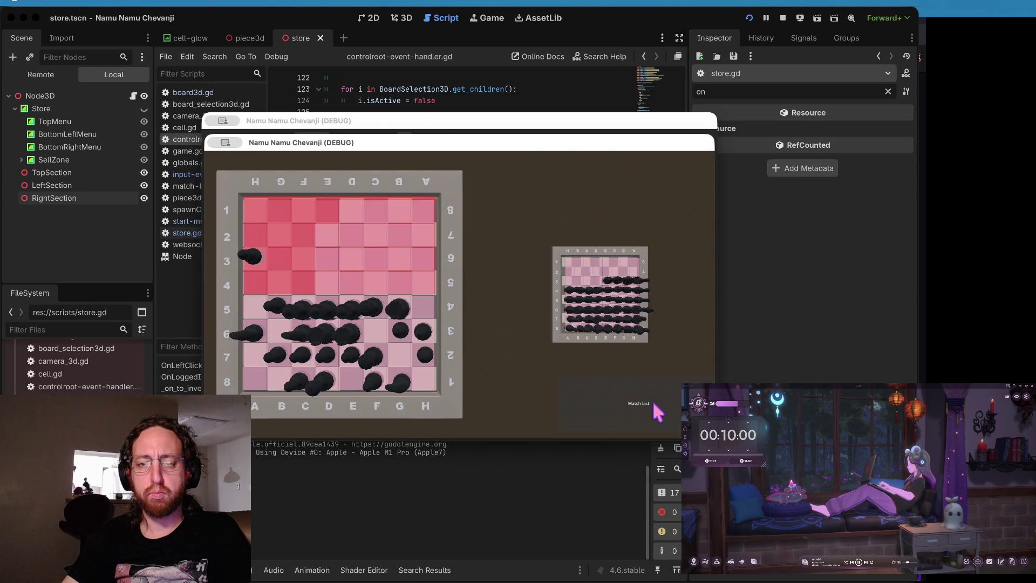
click(626, 415)
click(335, 409)
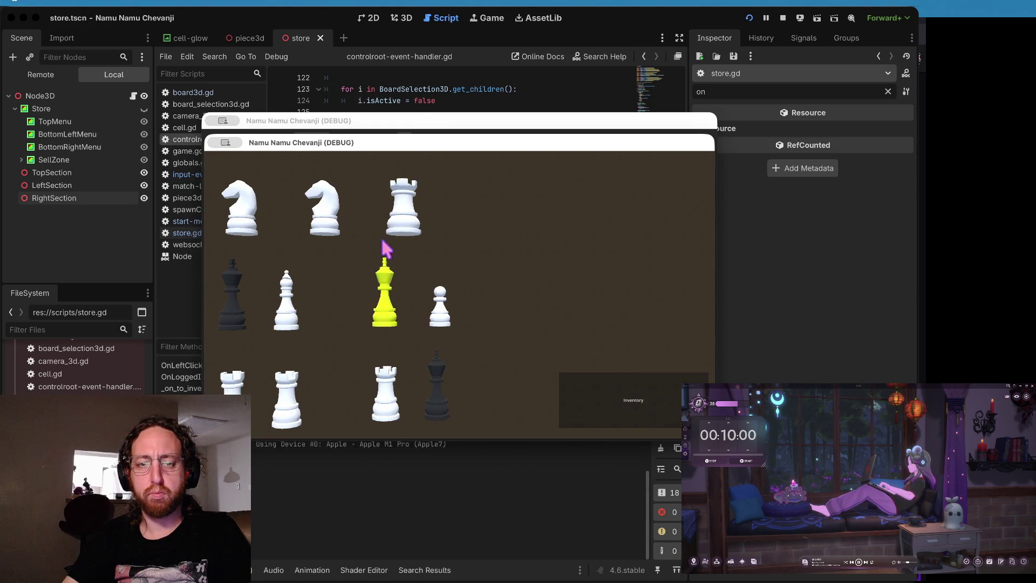
Step: Buy the left dark king, check it stays bought after the match list, and return to the editor
click(232, 294)
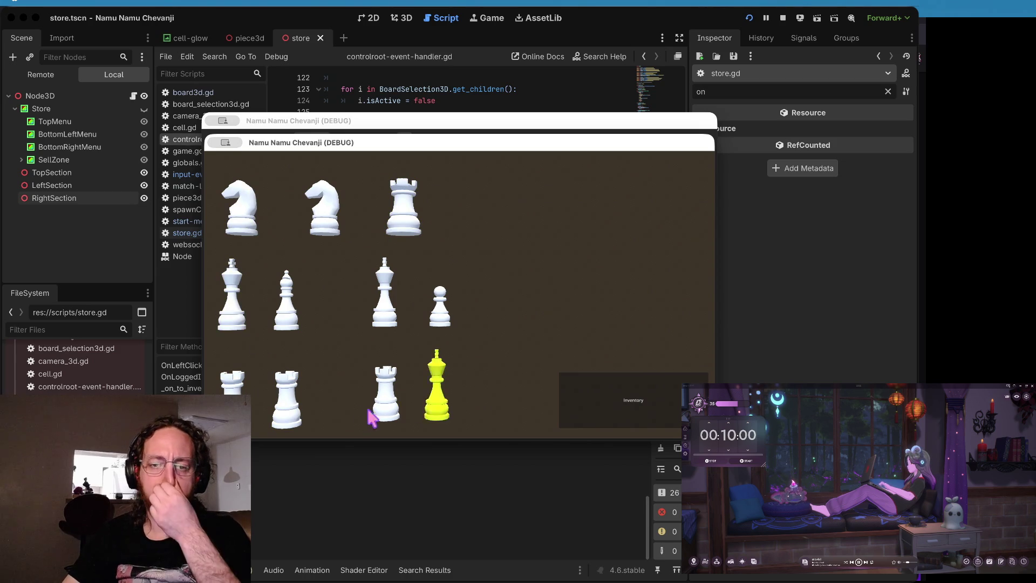
click(606, 411)
click(606, 412)
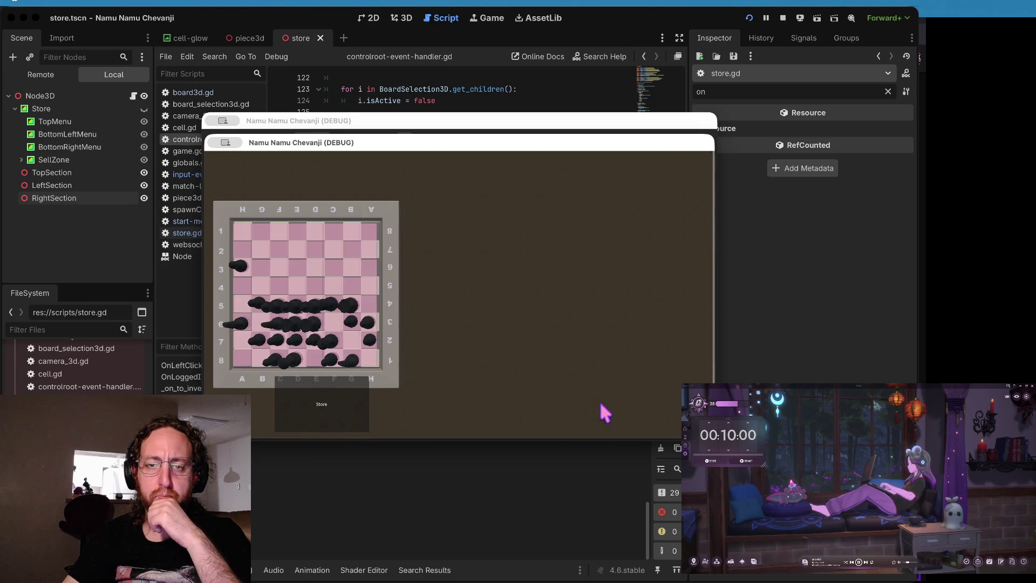
click(347, 411)
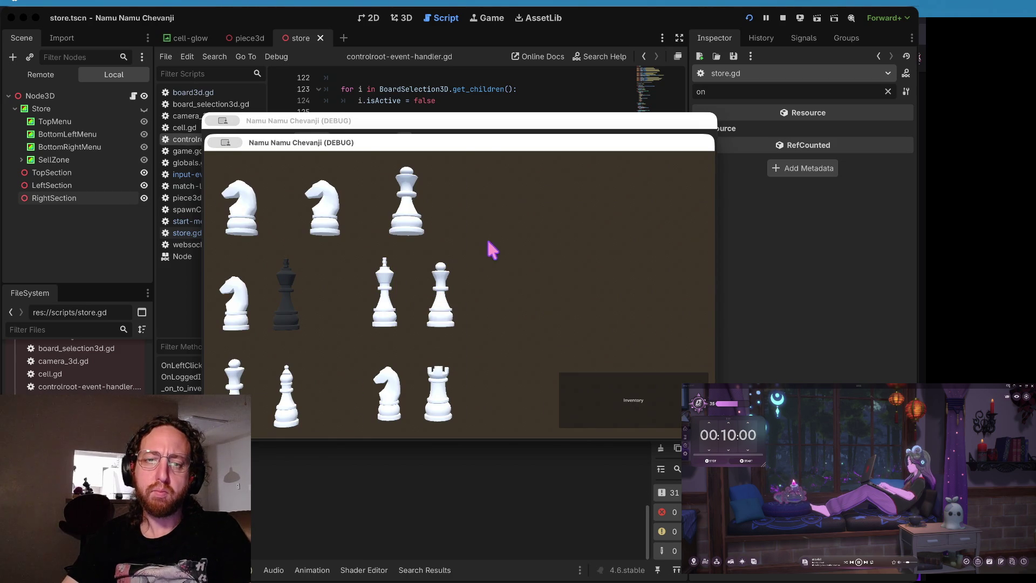
click(474, 89)
key(ctrl+s)
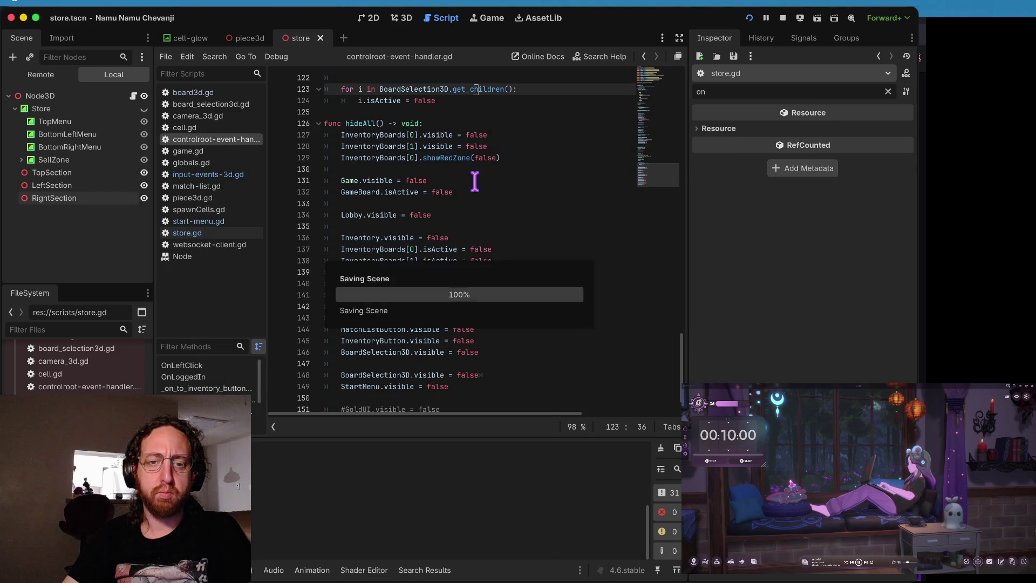
Step: In store.gd, comment out the Globals.LoadedTextures line 59 and save
click(205, 233)
click(478, 214)
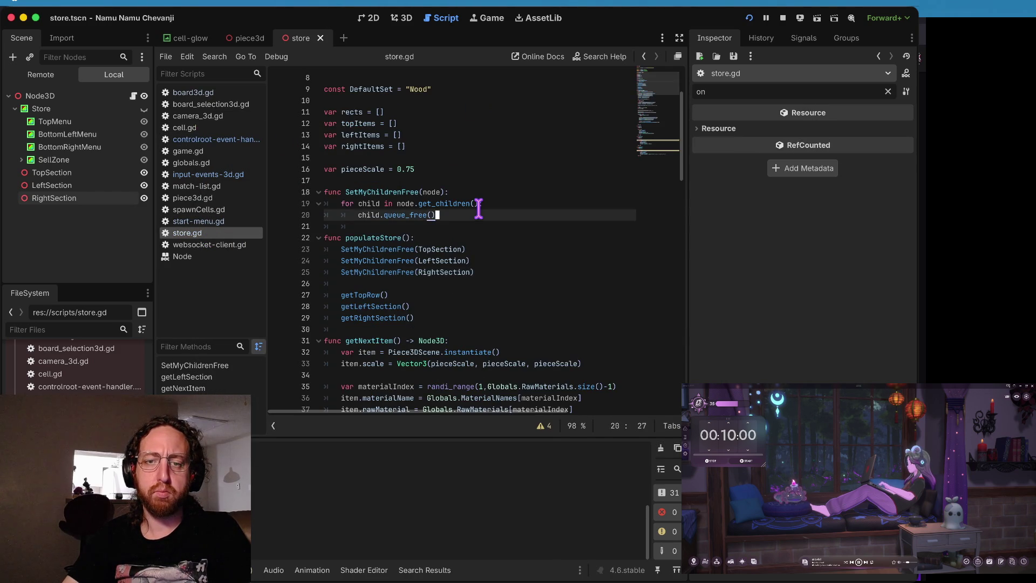
scroll(479, 211, down, 5)
scroll(479, 209, down, 6)
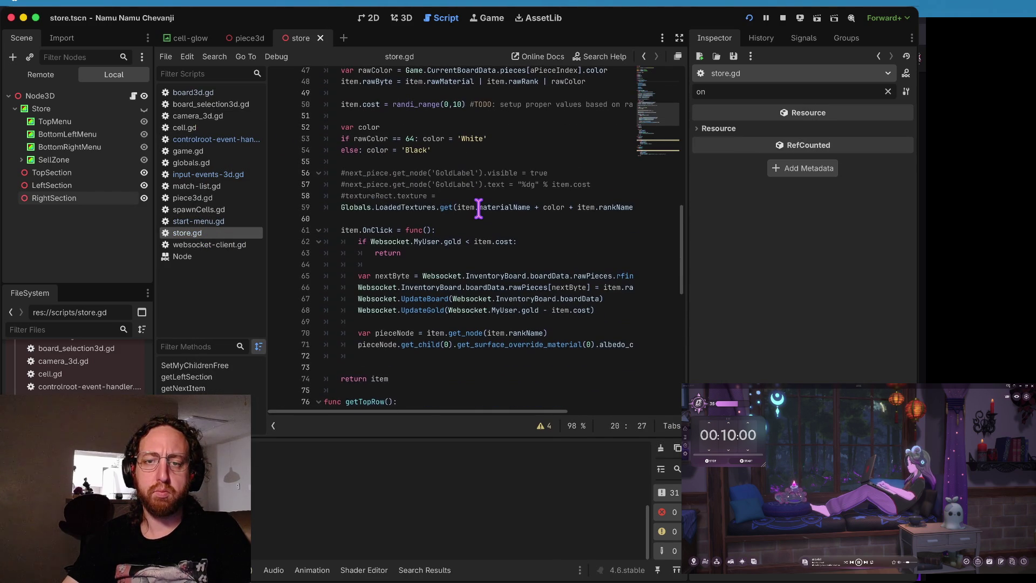
click(505, 174)
scroll(504, 178, down, 7)
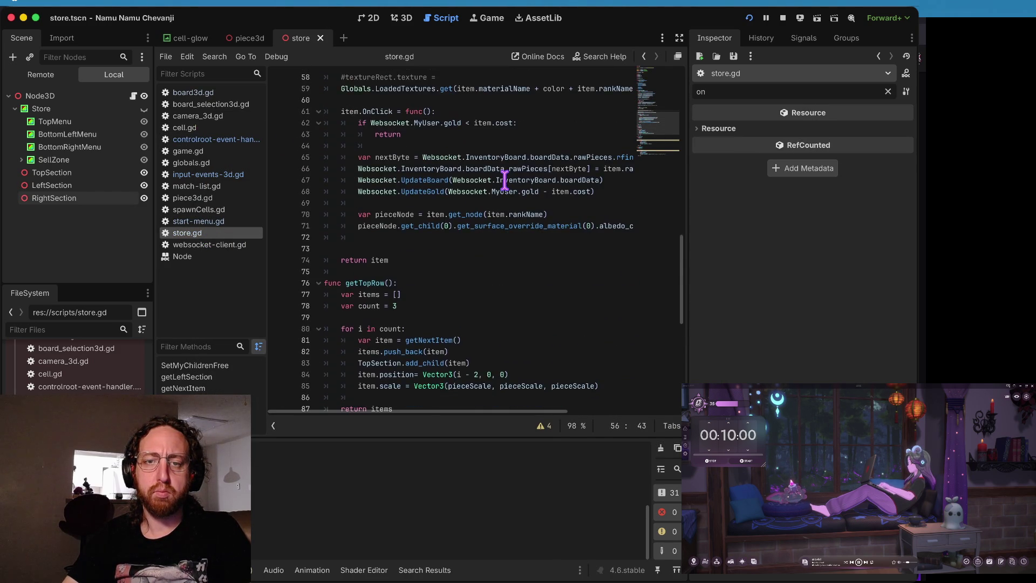
scroll(505, 180, up, 6)
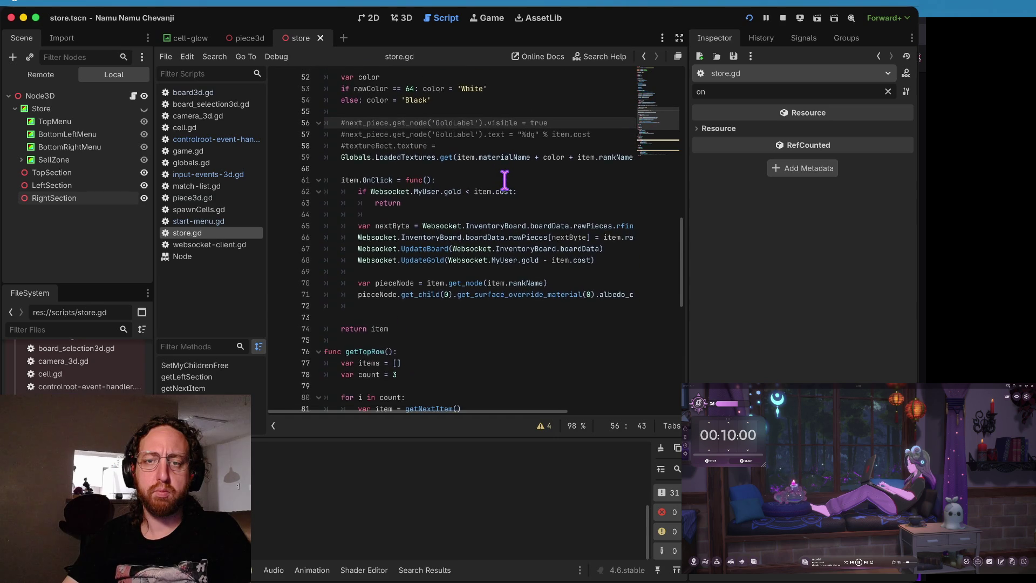
scroll(505, 180, down, 2)
click(415, 123)
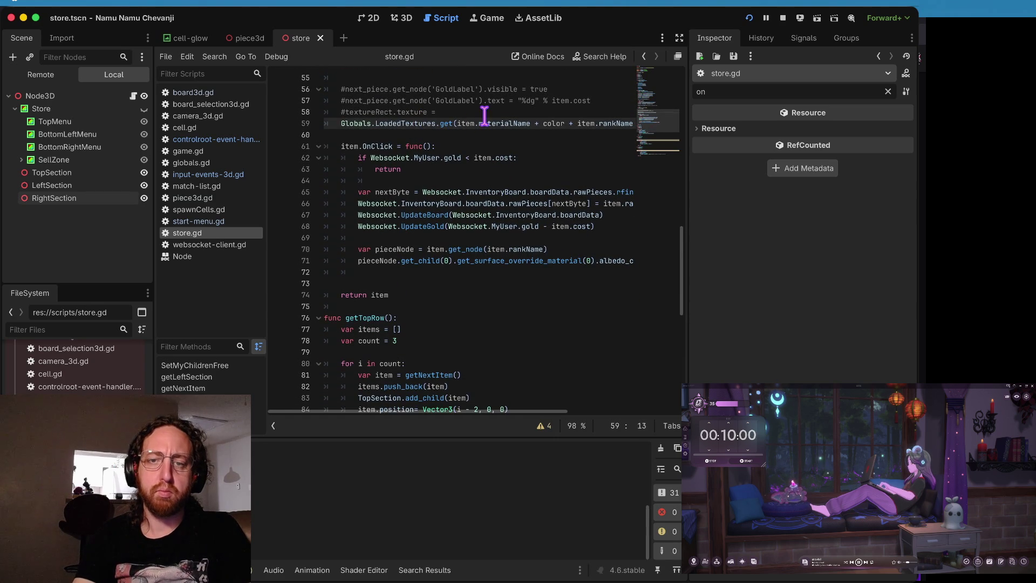
key(ctrl+k)
key(ctrl+s)
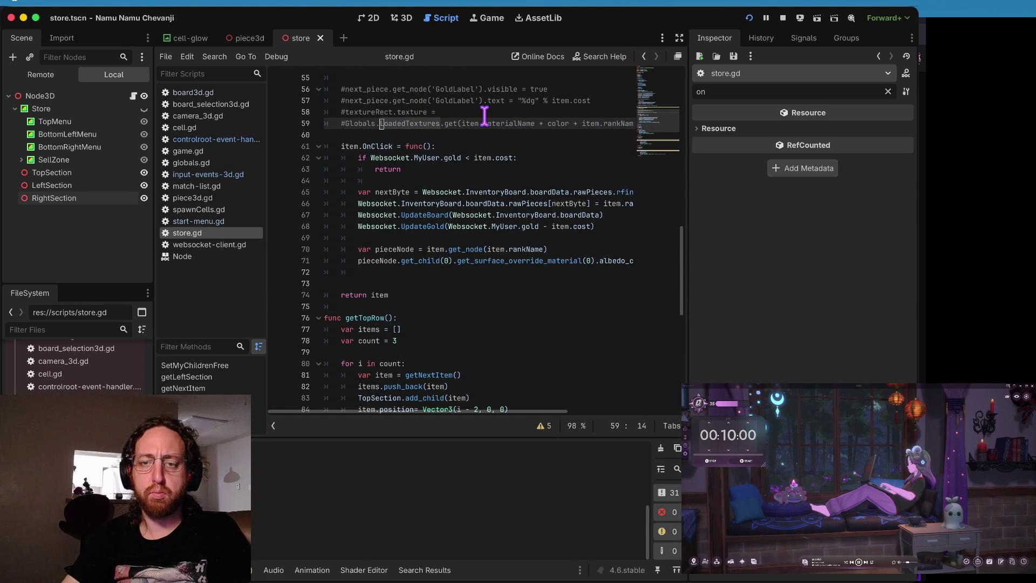
Step: Delete the commented texture-loading and textureRect.texture lines, saving after each
scroll(484, 116, up, 3)
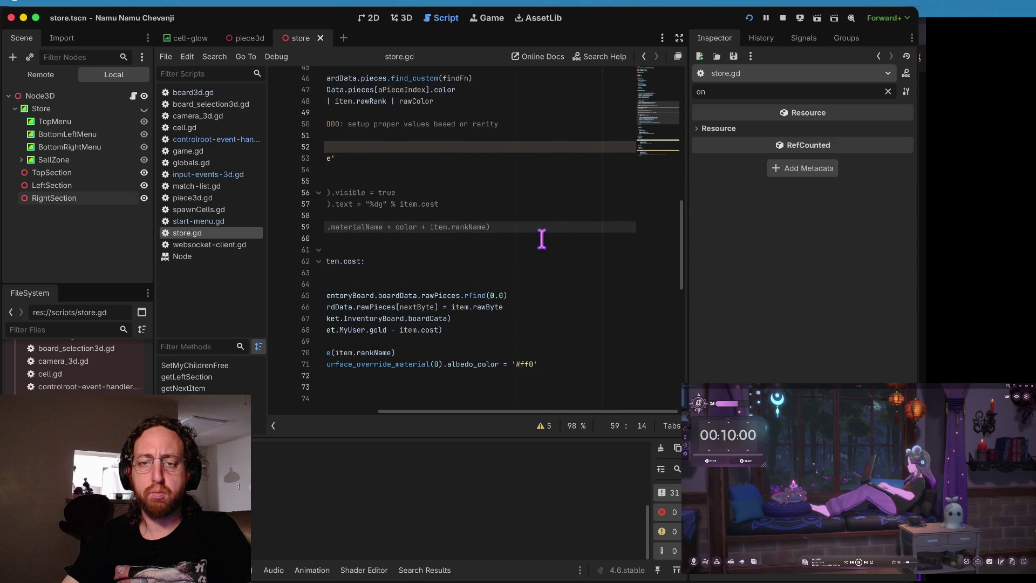
key(ctrl+shift+k)
key(ctrl+s)
click(489, 226)
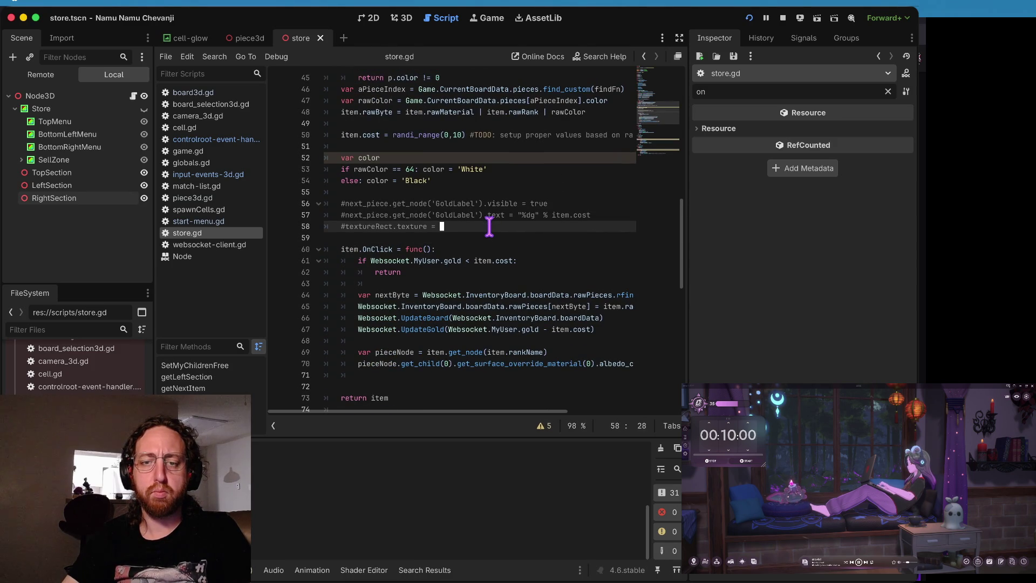
key(ctrl+shift+k)
key(ctrl+s)
scroll(489, 226, down, 1)
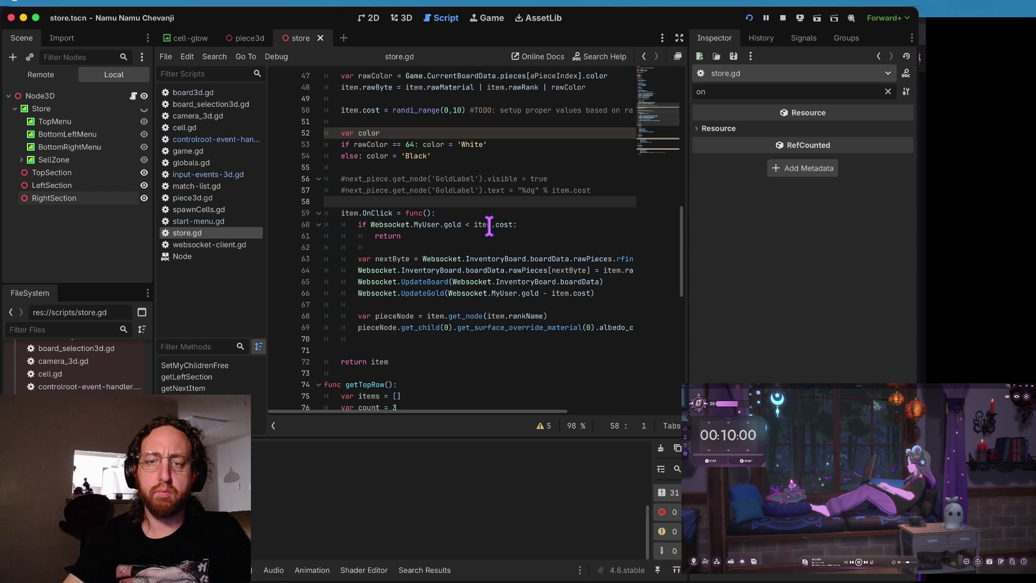
Step: Browse store.gd's purchase code, selecting the inventory update up to the piece lookup call
click(480, 249)
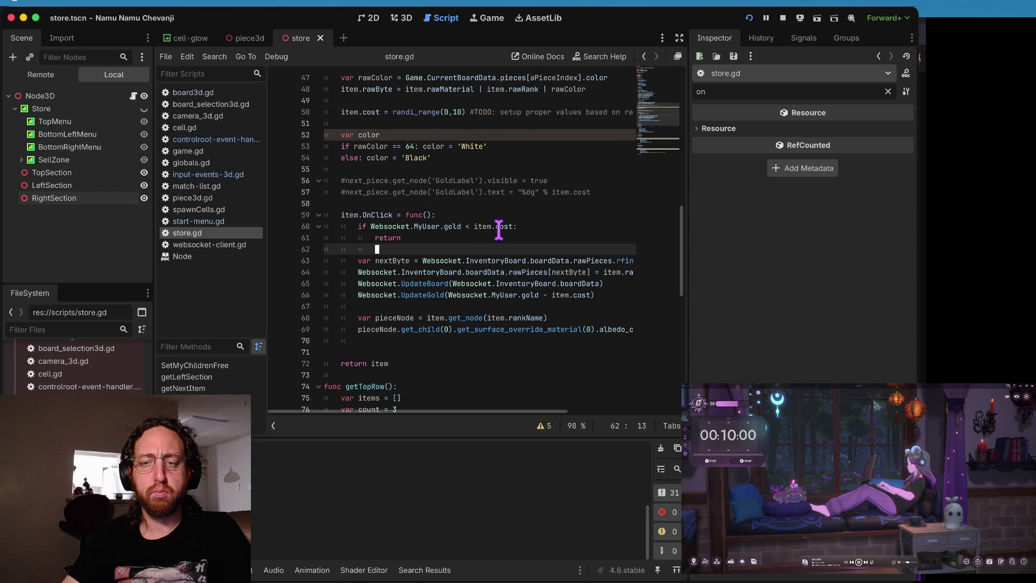
scroll(494, 226, down, 1)
click(505, 234)
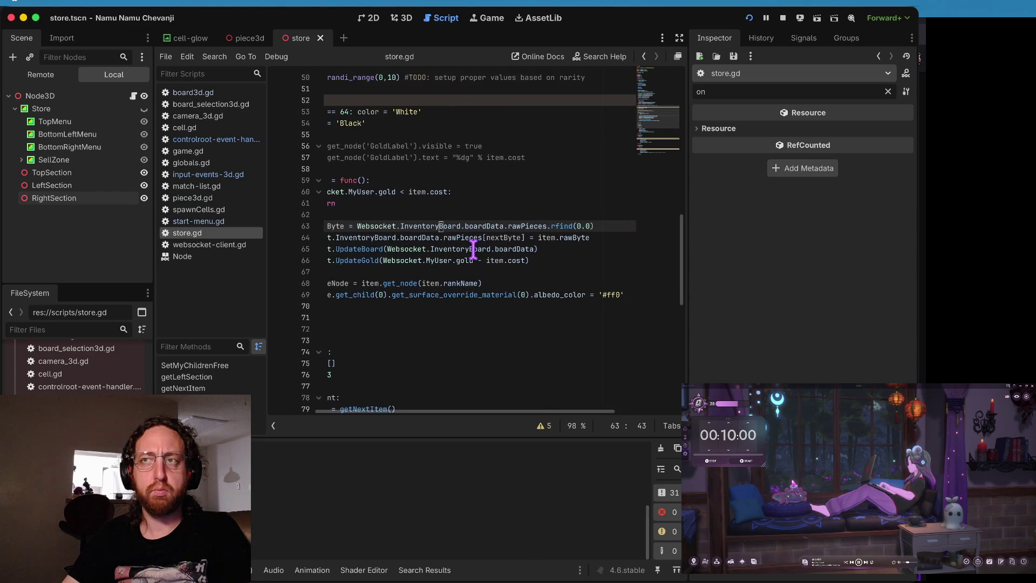
scroll(473, 250, down, 1)
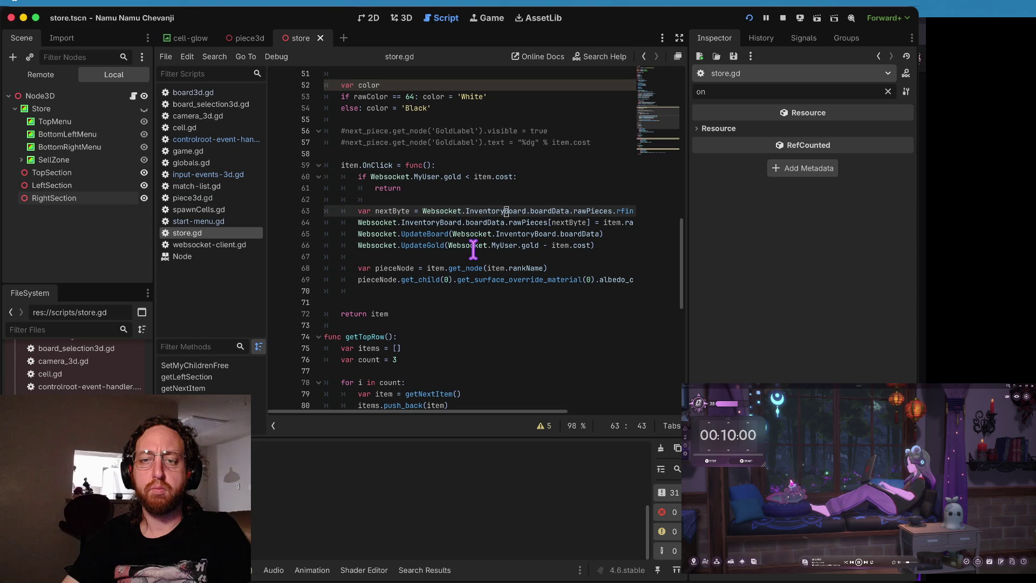
scroll(508, 216, right, 3)
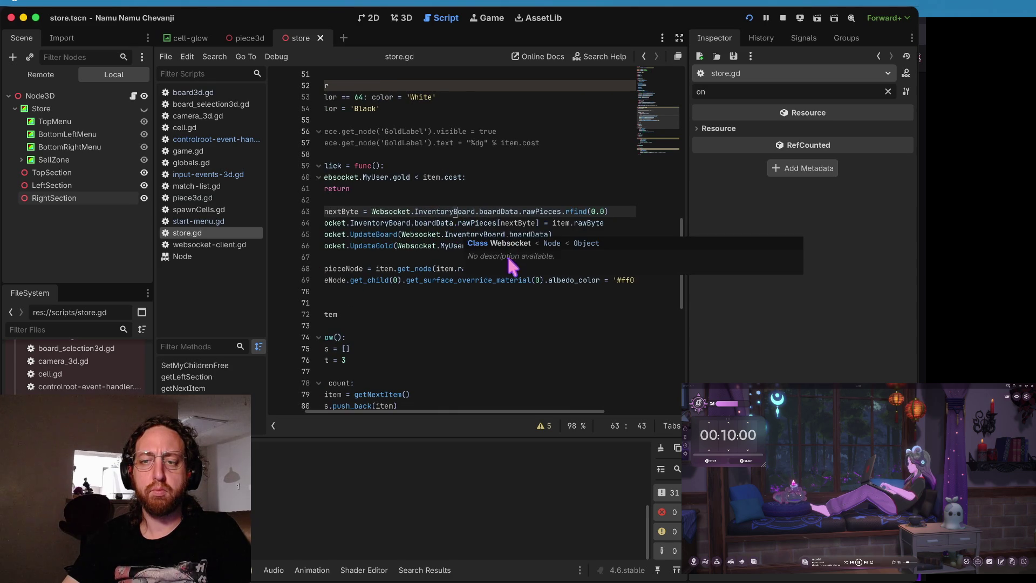
drag(431, 268, 430, 263)
scroll(545, 266, left, 2)
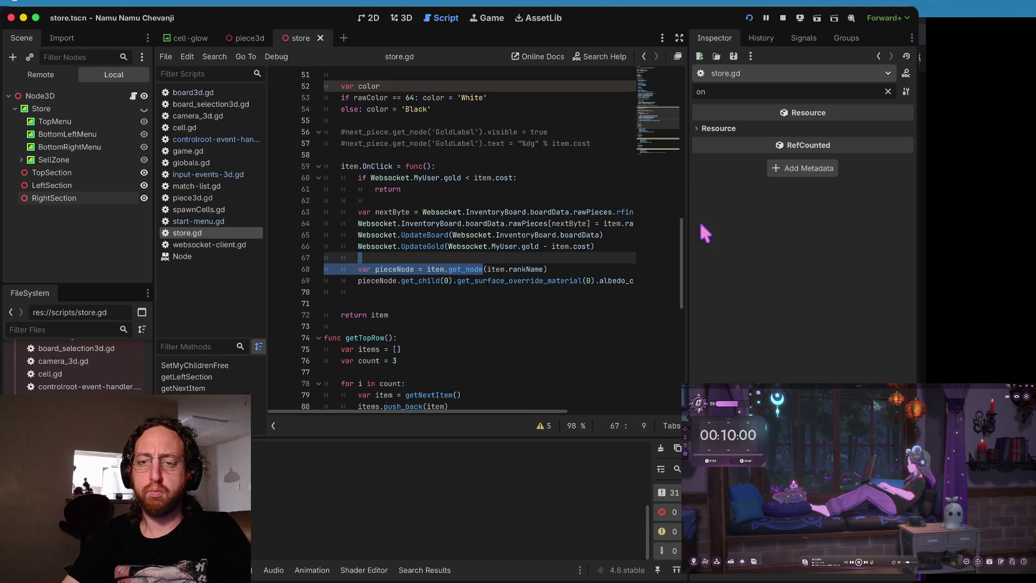
drag(693, 228, 785, 228)
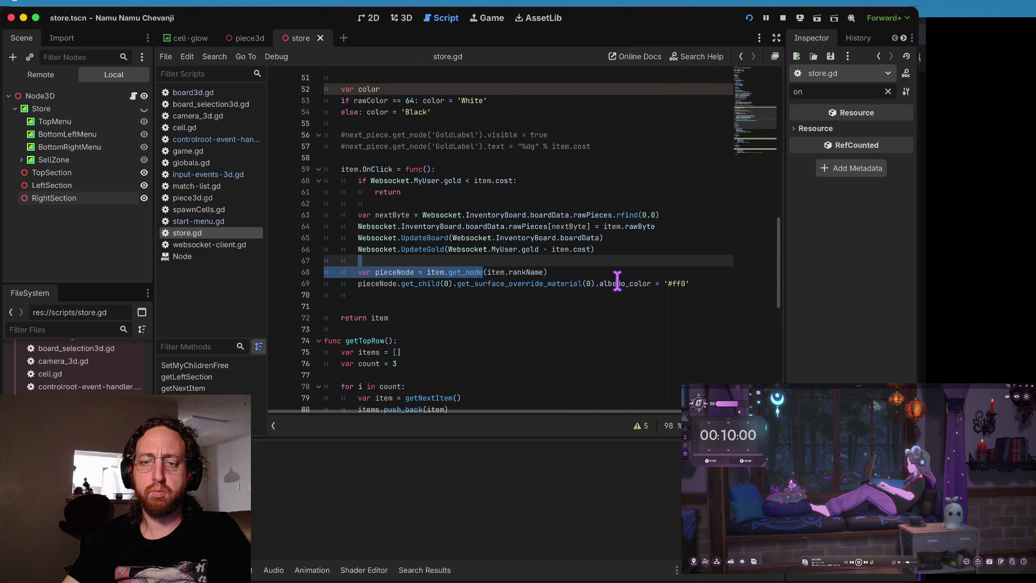
scroll(617, 281, down, 1)
click(617, 279)
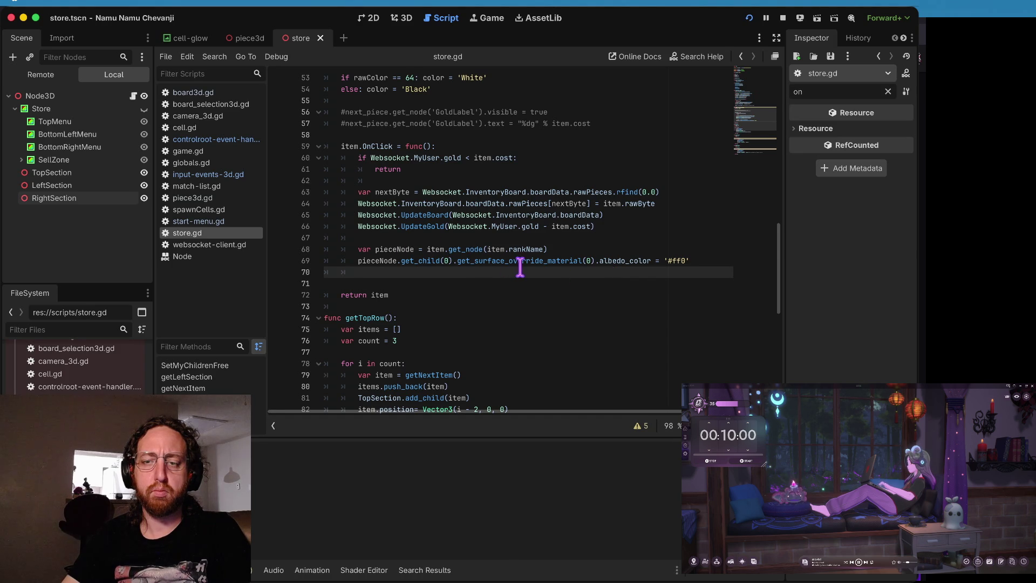
Step: Review purchase lines 63–66, add a breakpoint on line 63, and run the game
scroll(600, 256, down, 3)
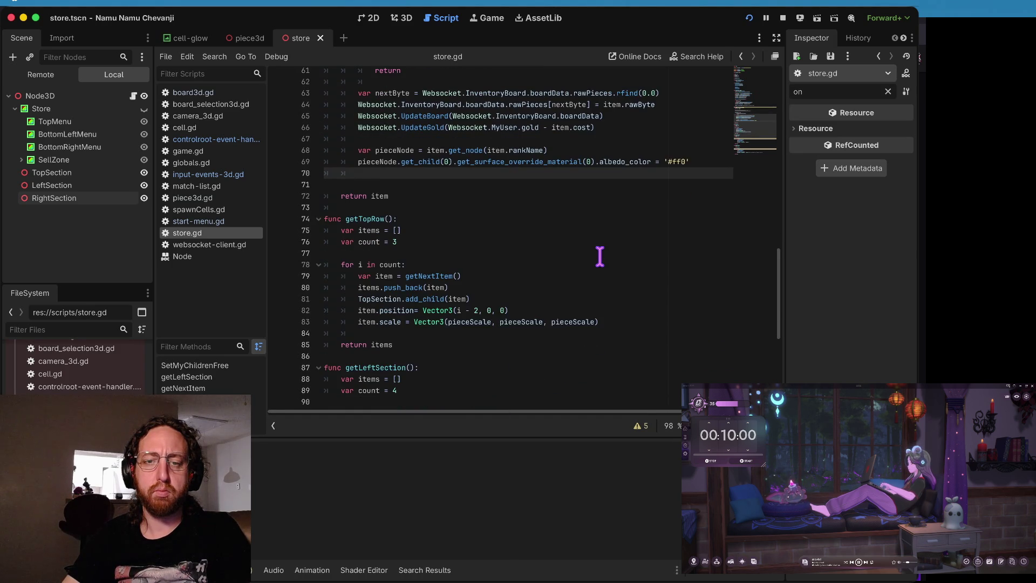
scroll(600, 255, down, 1)
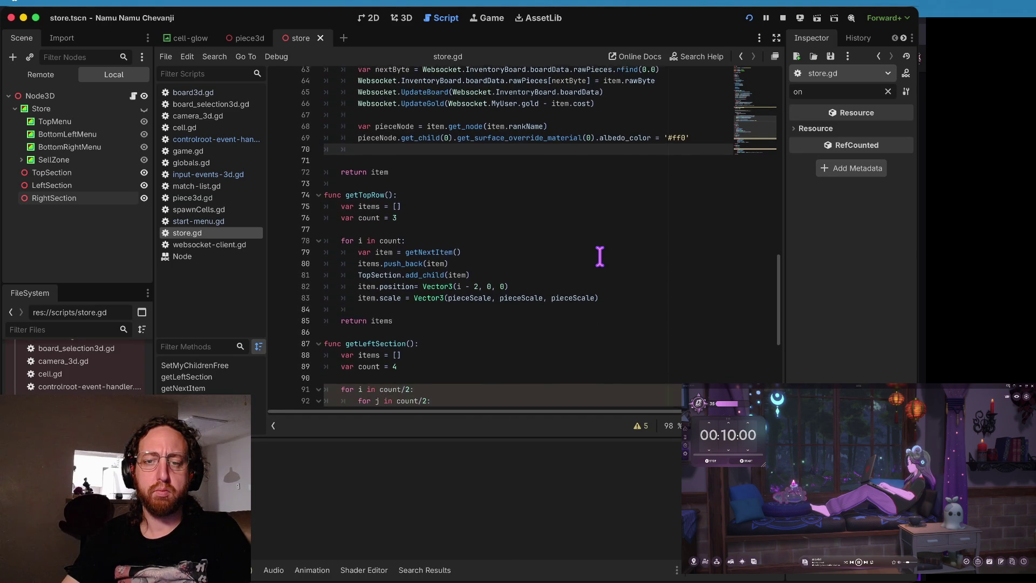
click(601, 256)
click(596, 260)
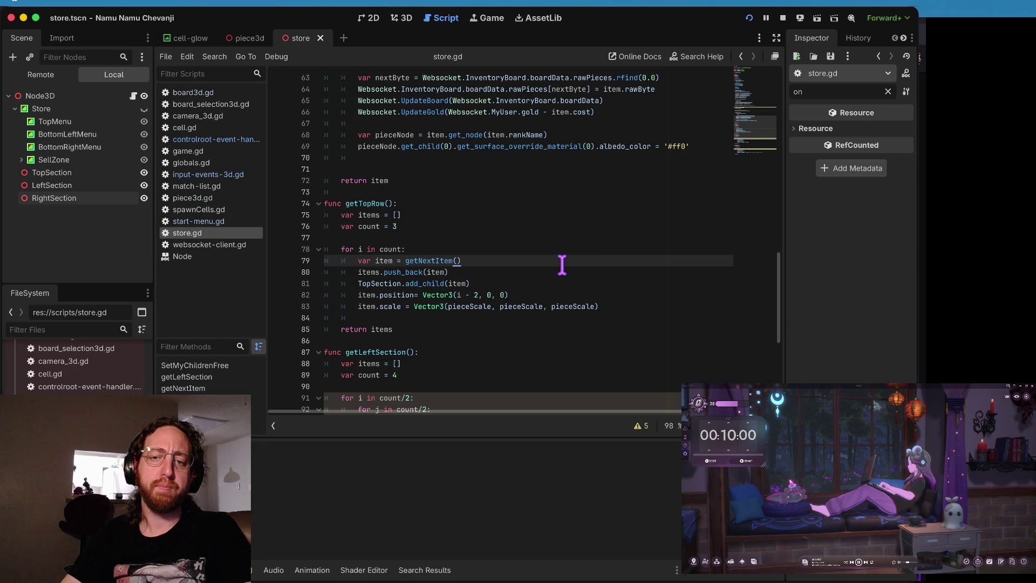
scroll(562, 264, down, 2)
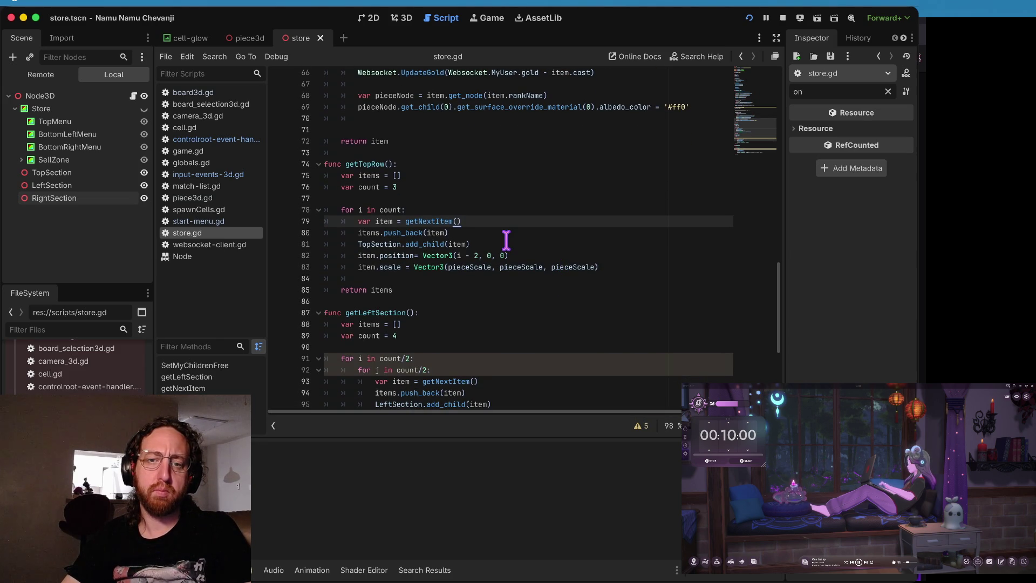
scroll(506, 240, up, 6)
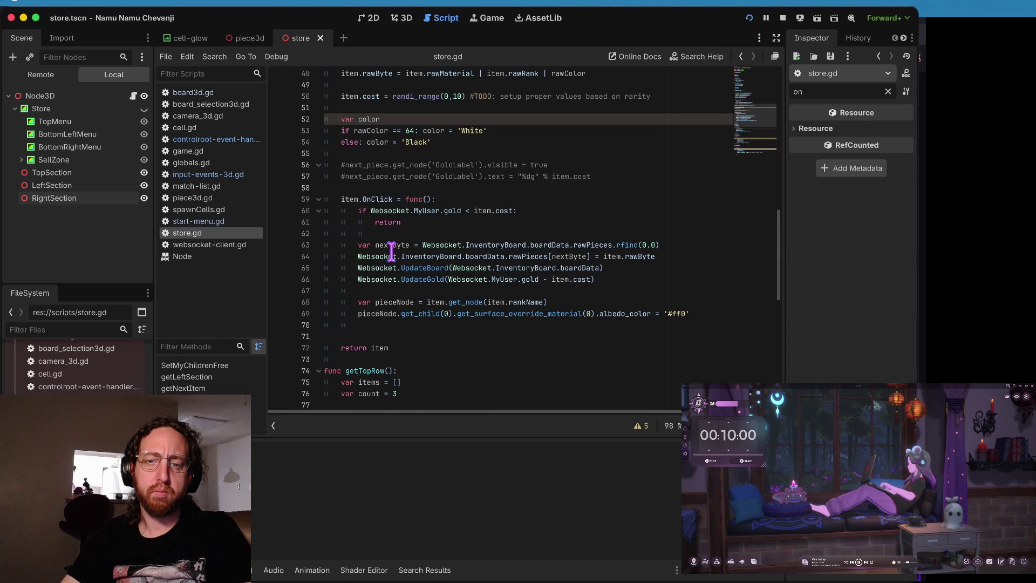
mouse_move(348, 247)
mouse_down()
mouse_move(599, 285)
mouse_move(663, 307)
mouse_up()
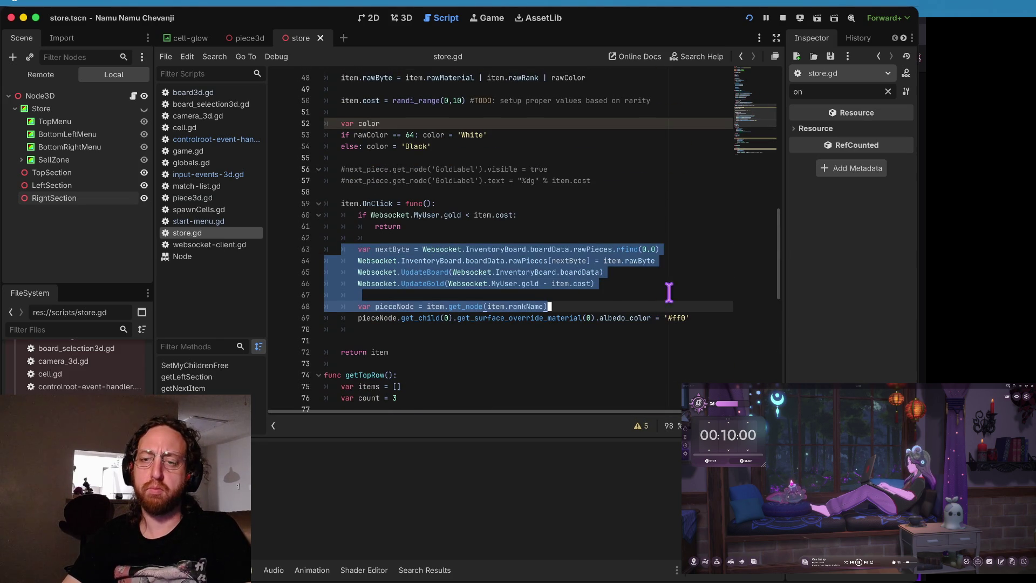
click(605, 283)
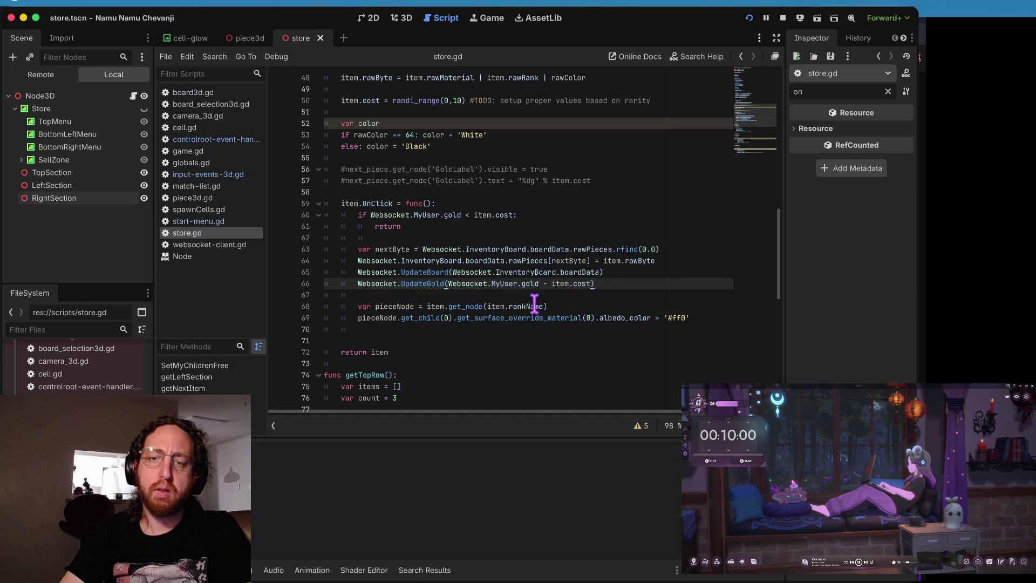
click(283, 249)
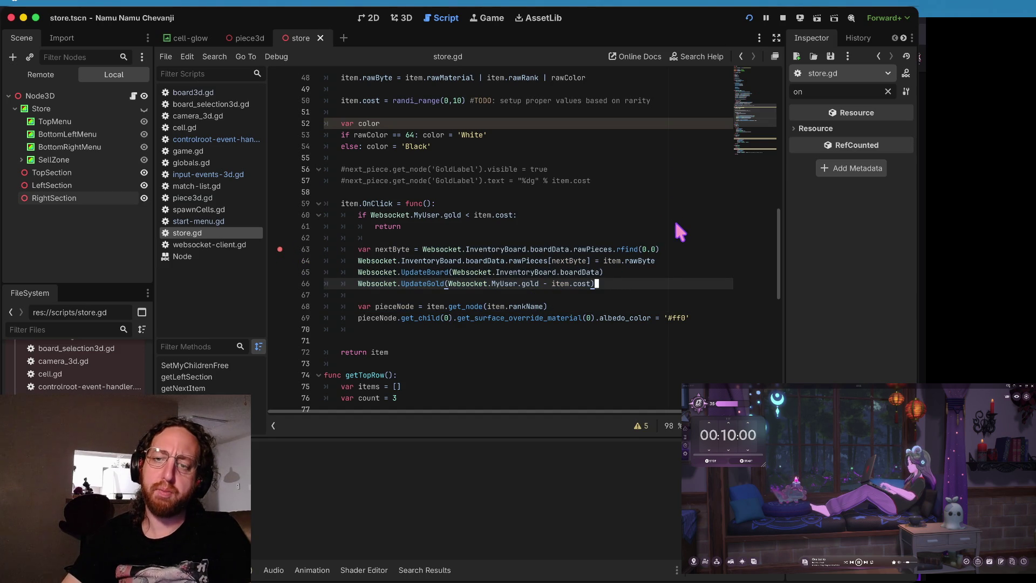
key(super+b)
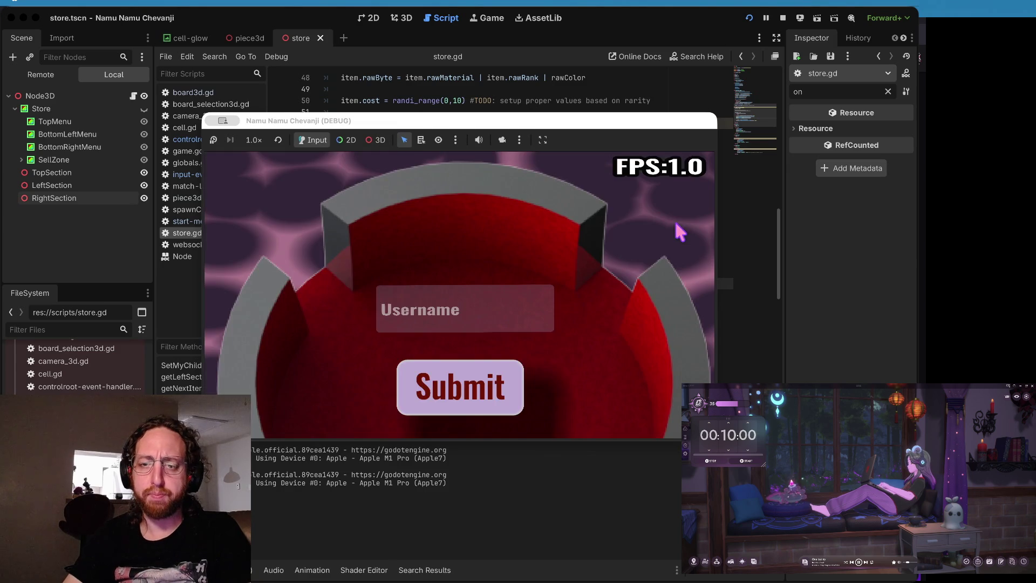
Step: Log in, open the middle board, visit the Store and return, view the 3D board, then stop the game
click(502, 319)
click(462, 400)
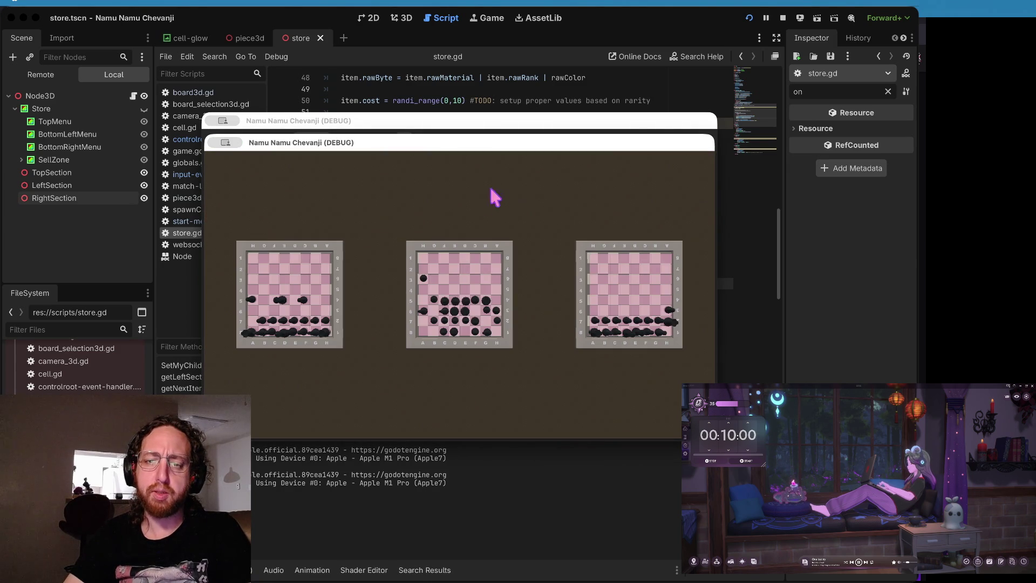
click(418, 299)
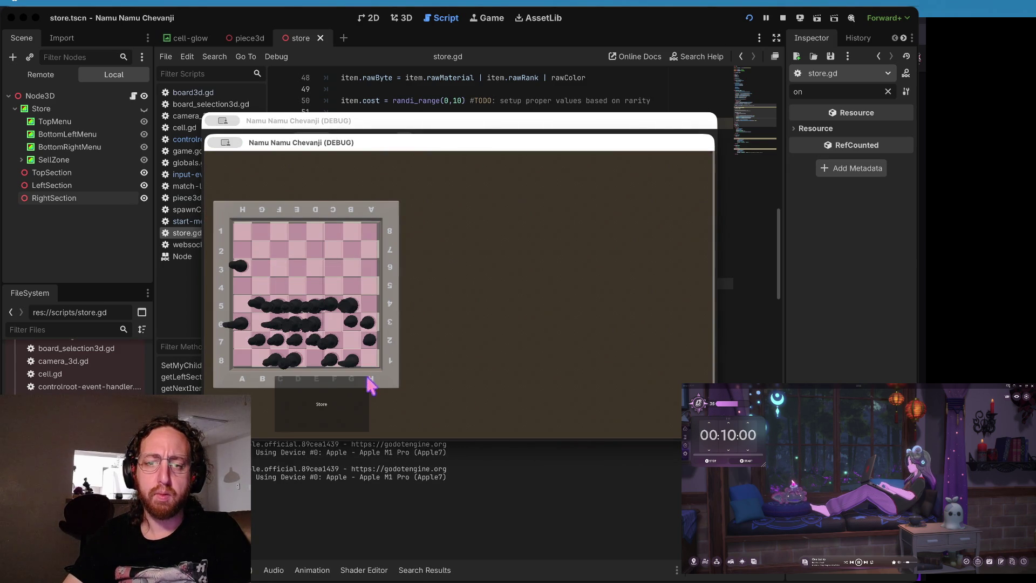
click(358, 402)
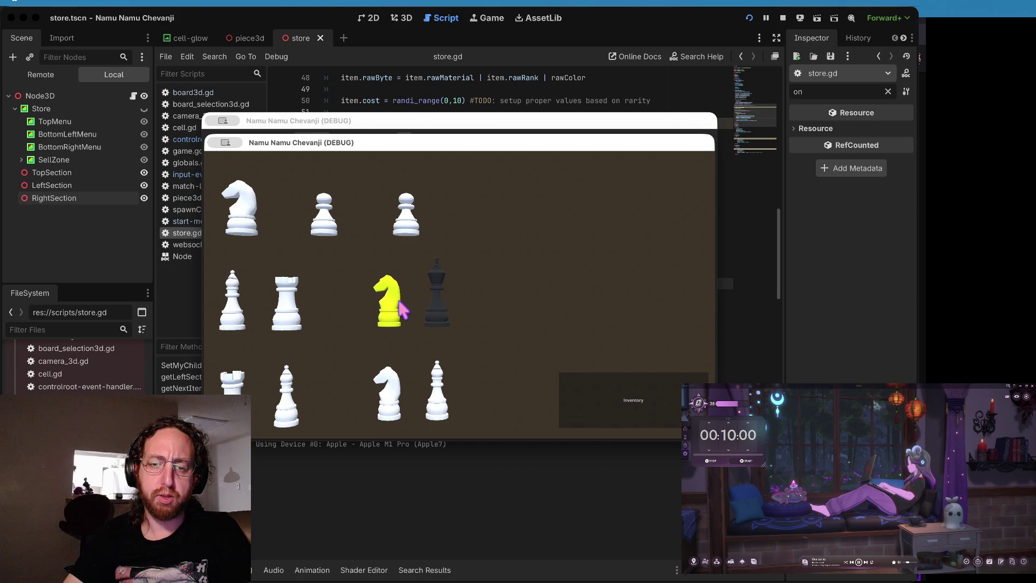
click(626, 399)
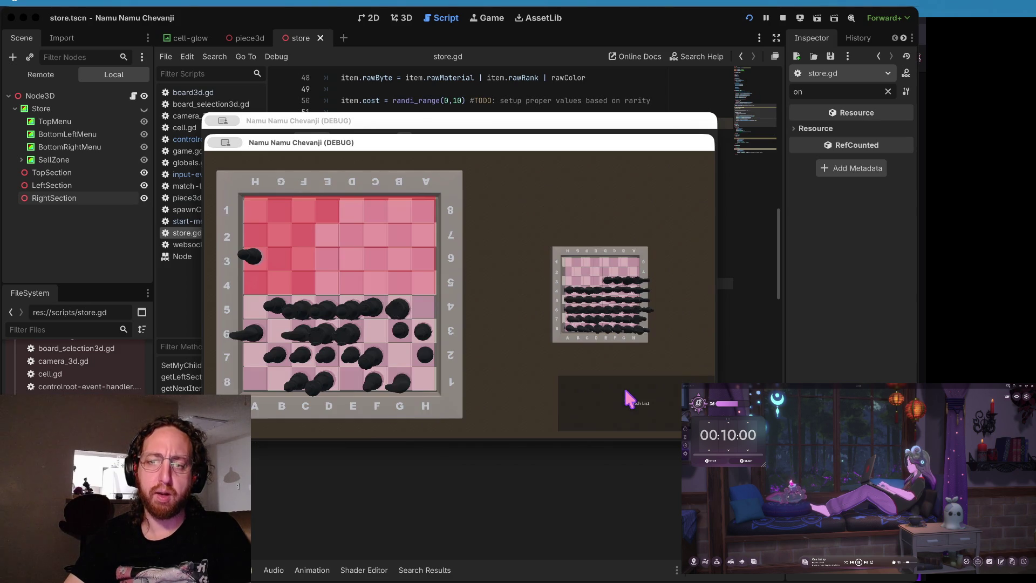
click(626, 298)
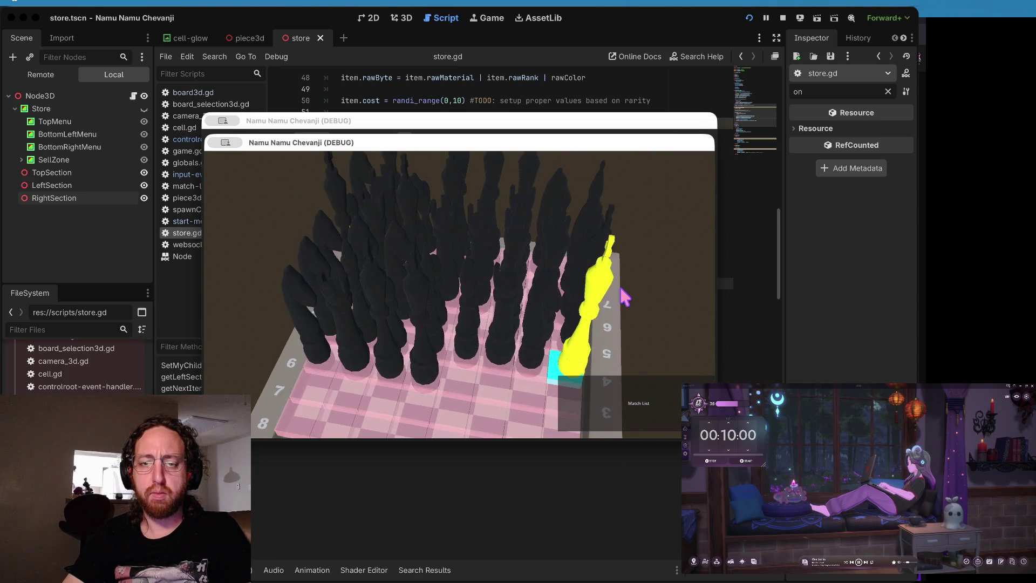
click(783, 18)
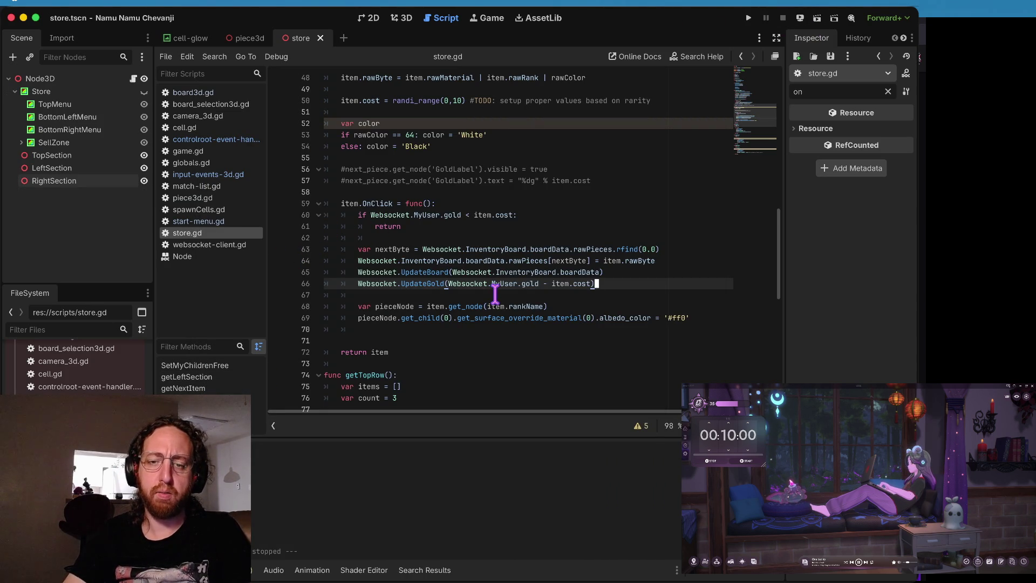
Step: Start a pieceNode line after the piece lookup, then delete the unfinished line
key(Down)
key(Down)
key(Down)
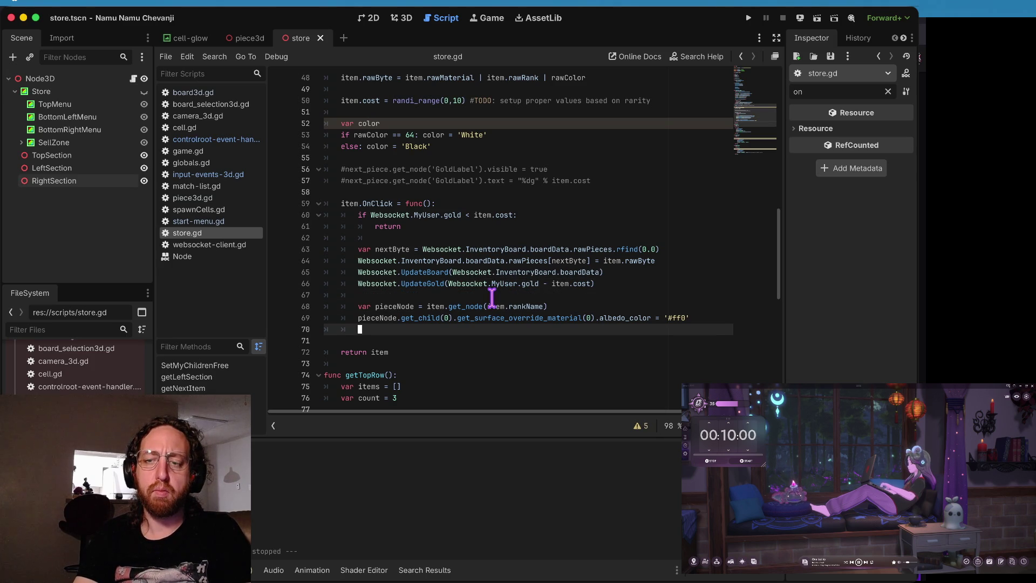
key(Up)
key(Up)
key(Return)
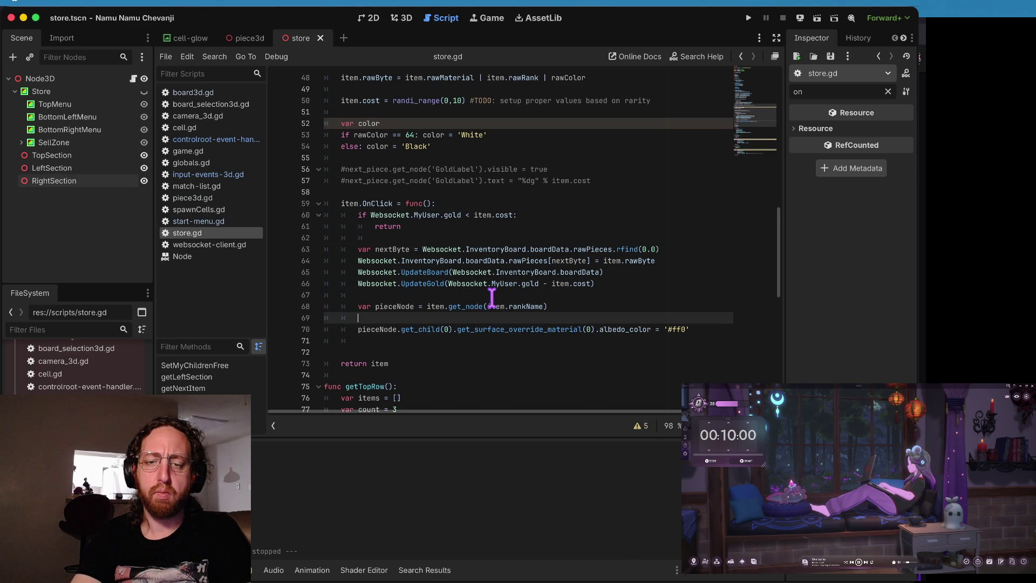
key(Return)
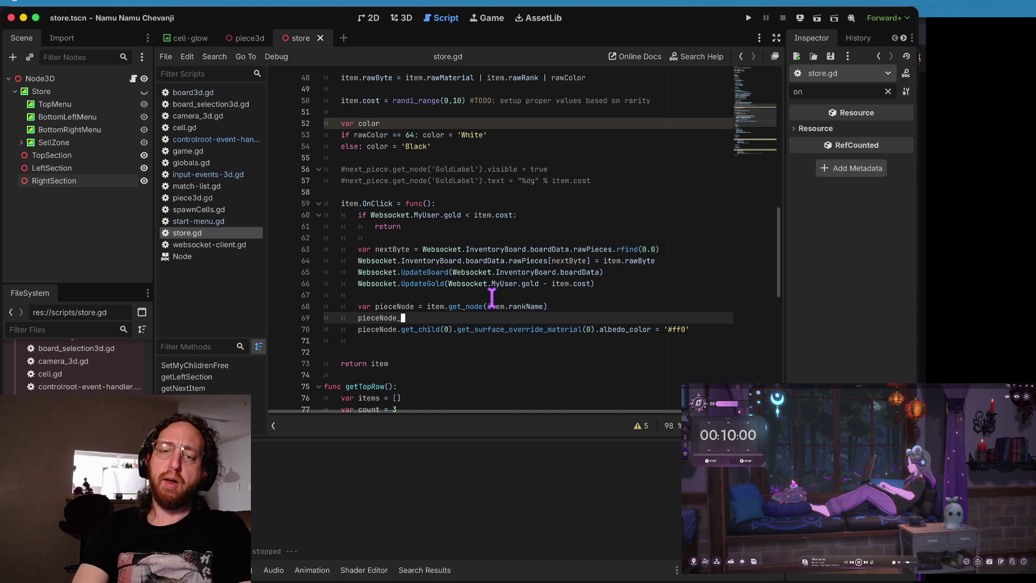
key(ctrl+shift+k)
key(Down)
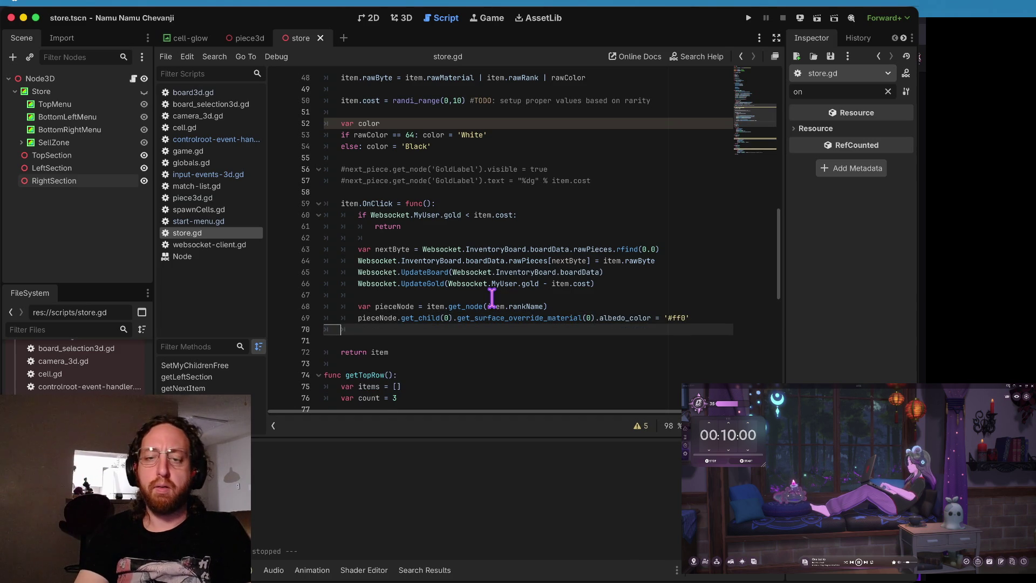
Step: Add pieceNode.queue_free() below the get_node line, comment out the albedo_color line, and save store.gd
key(Up)
key(Up)
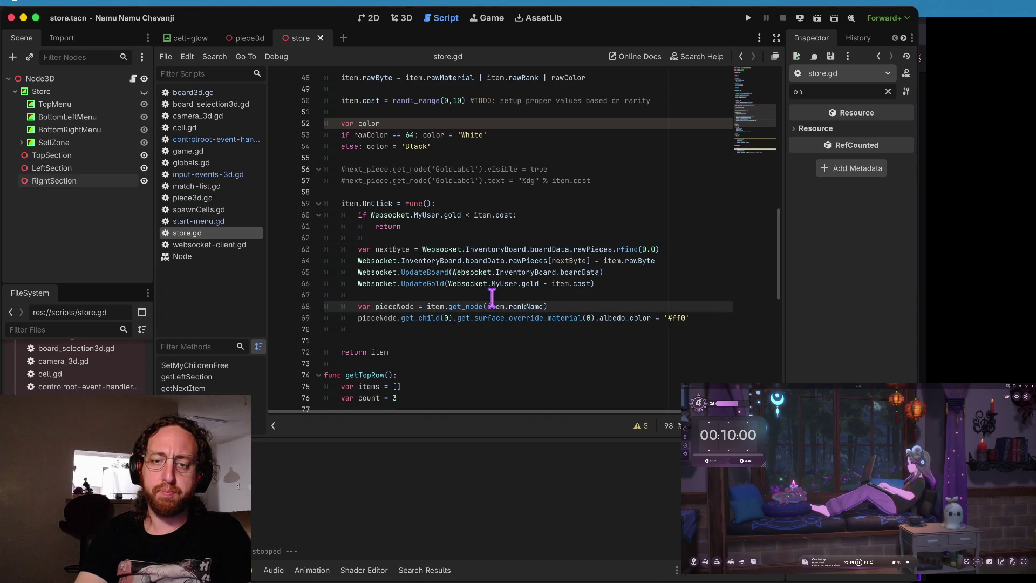
key(Return)
text(piec)
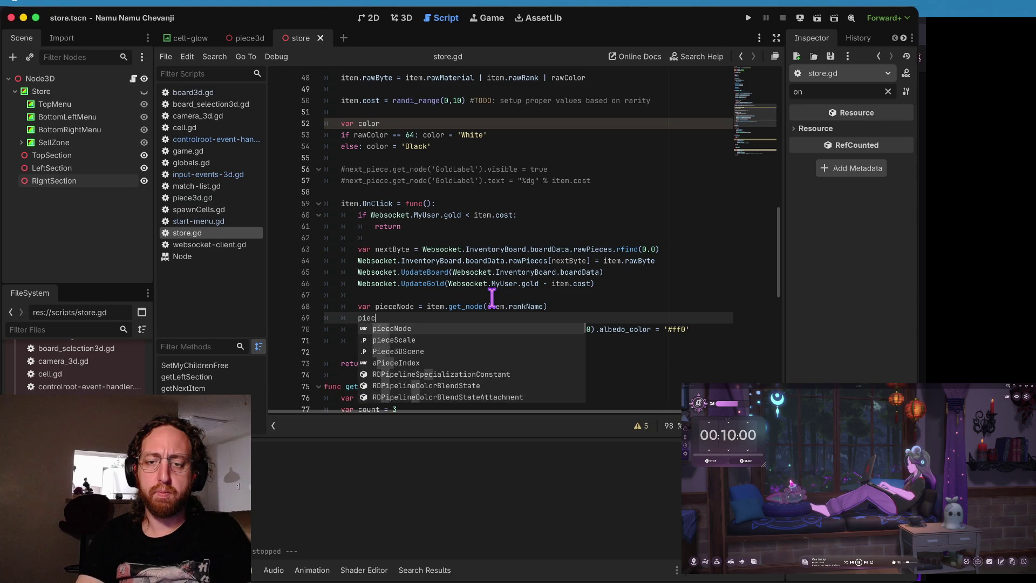
key(Return)
text(.)
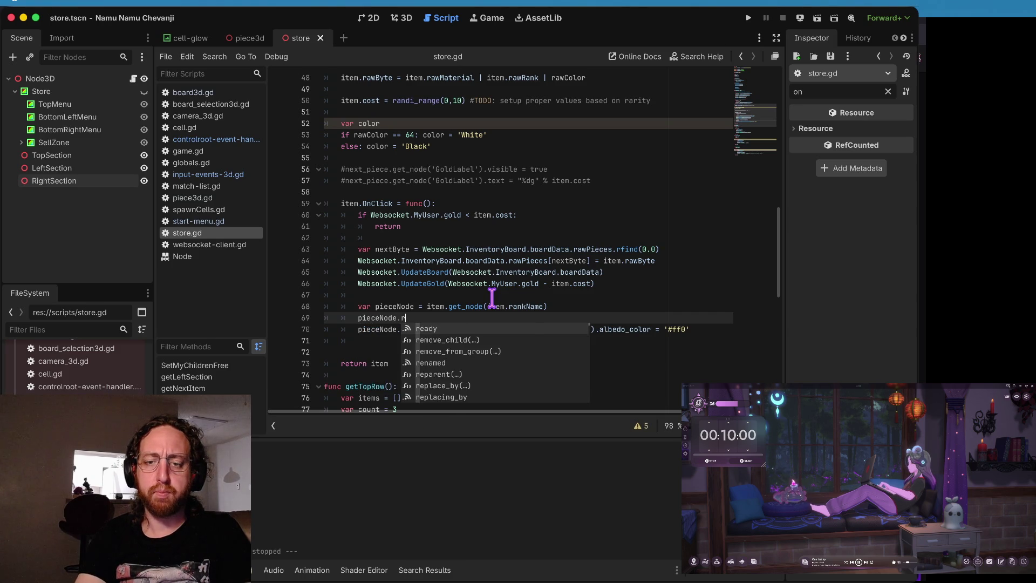
text(que)
key(Return)
key(Down)
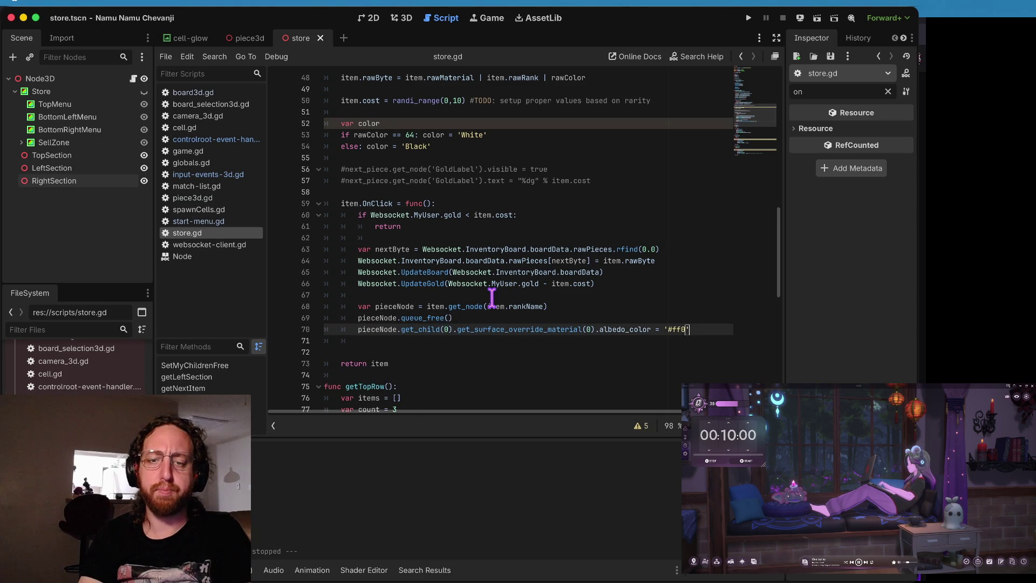
key(Home)
text(#)
key(ctrl+s)
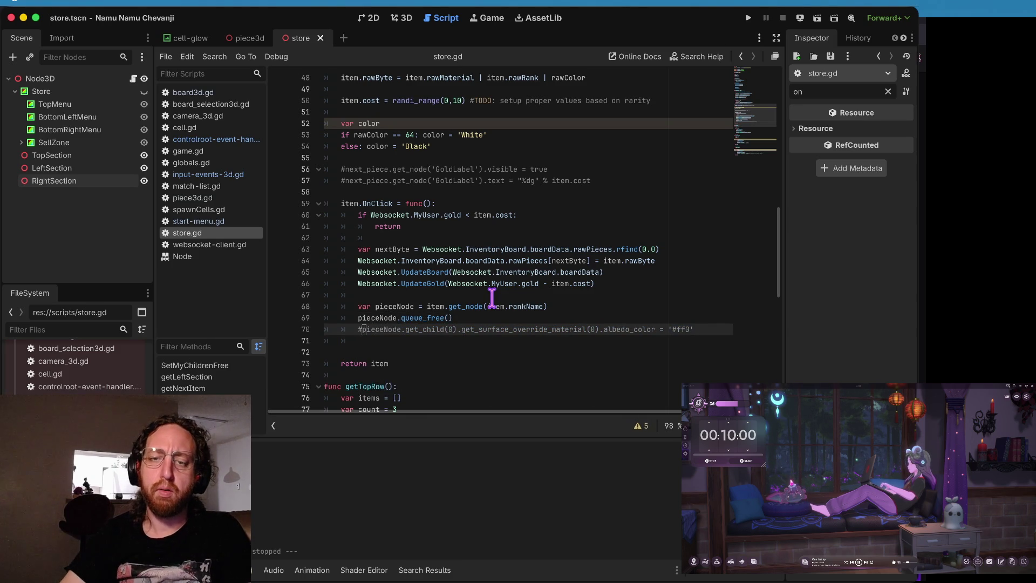
Step: Test-run the game, then change line 69 from pieceNode.queue_free() to item.queue_free()
key(super+b)
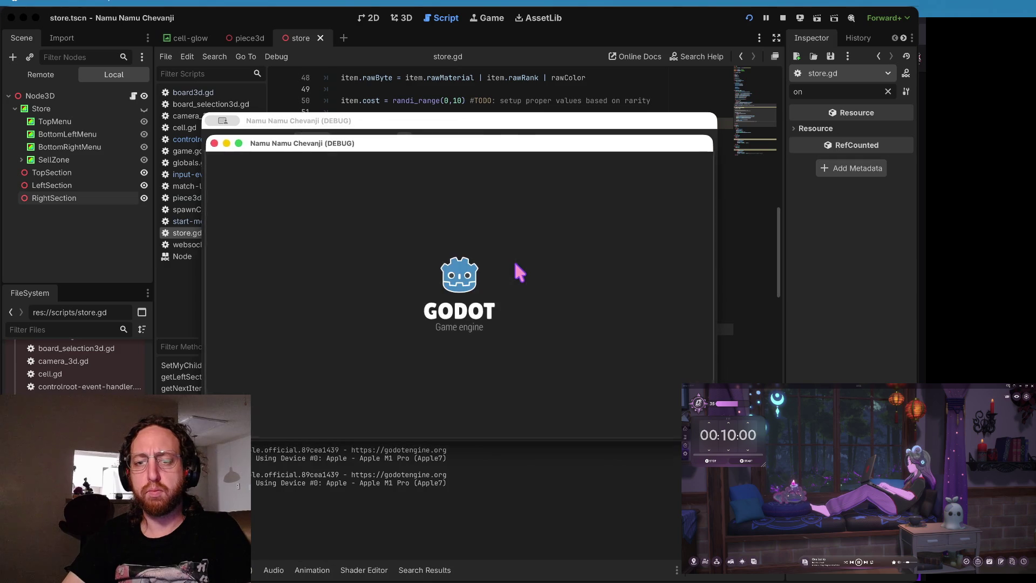
click(447, 393)
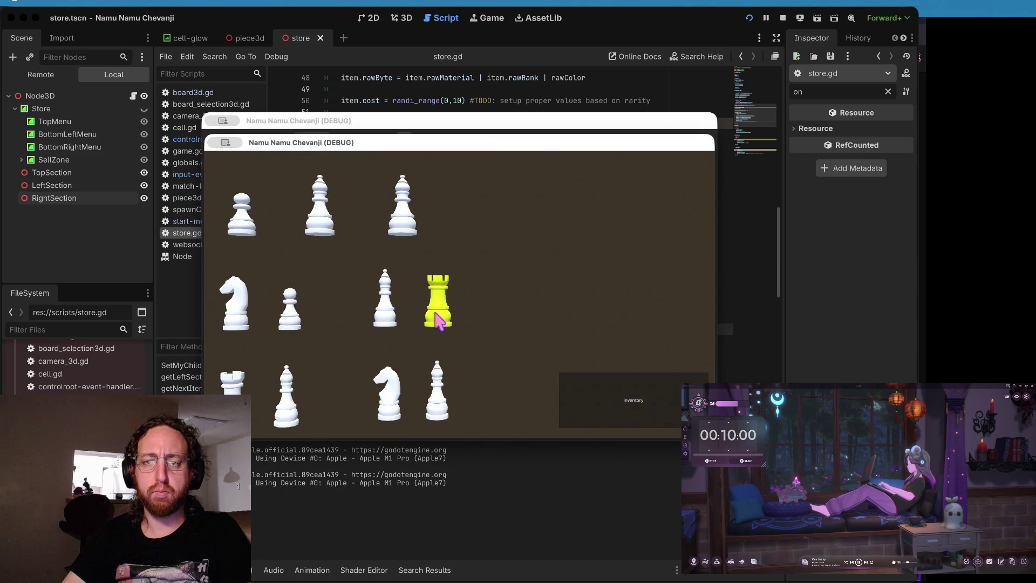
click(527, 88)
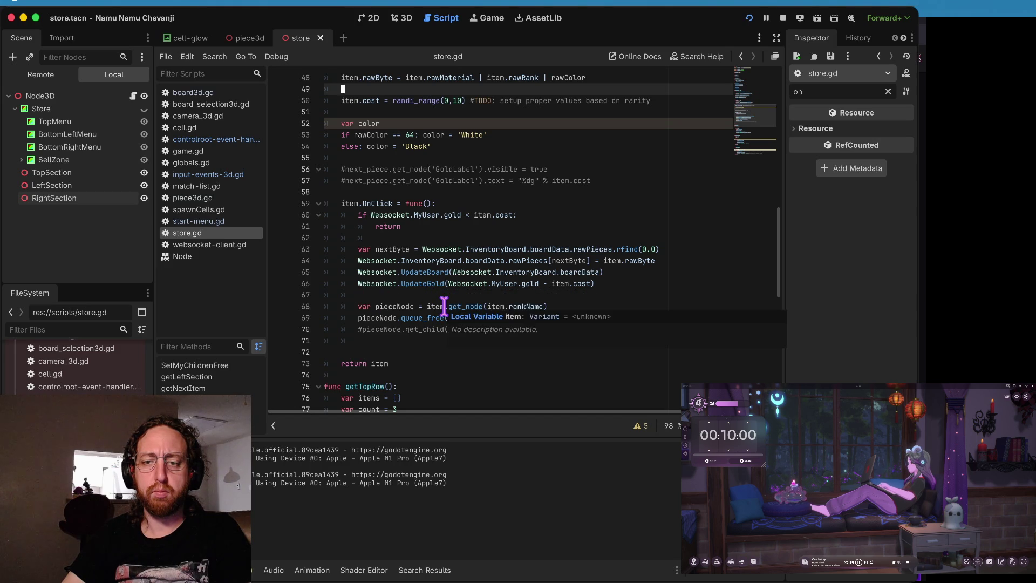
click(474, 318)
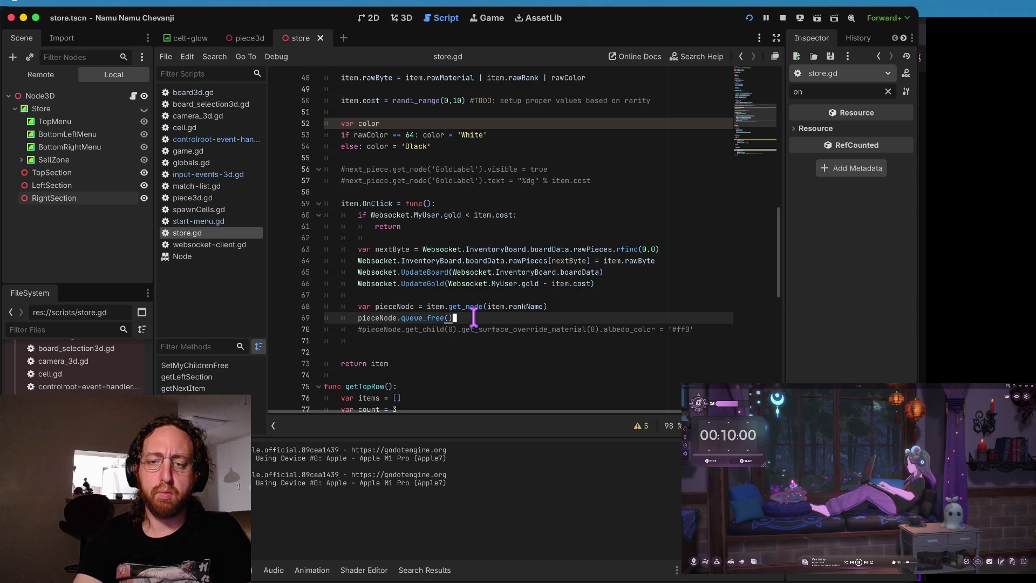
key(alt+BackSpace)
text(item)
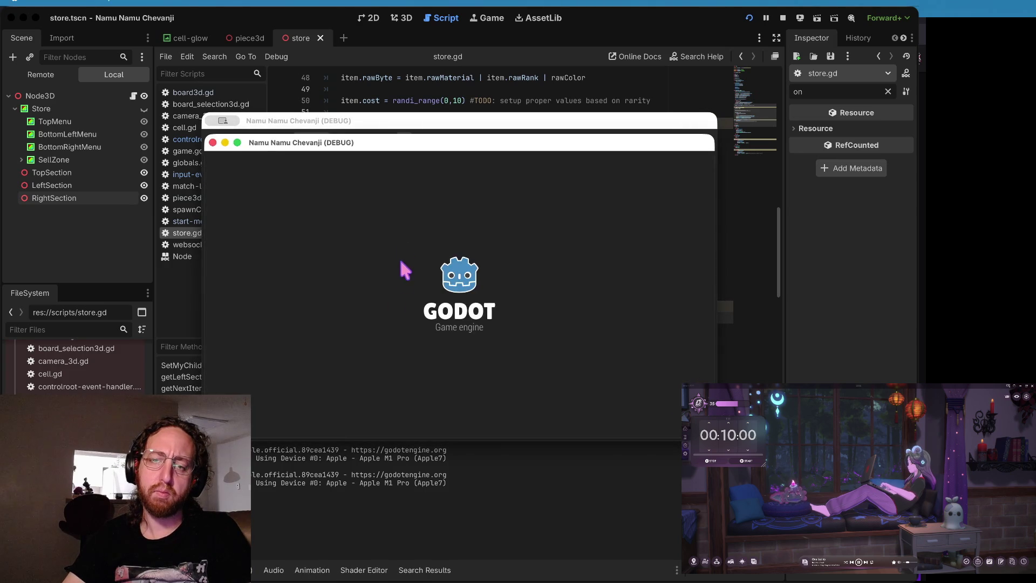
Step: Rerun and log in, open the piece store, then bring up input-events-3d.gd in the editor
click(420, 397)
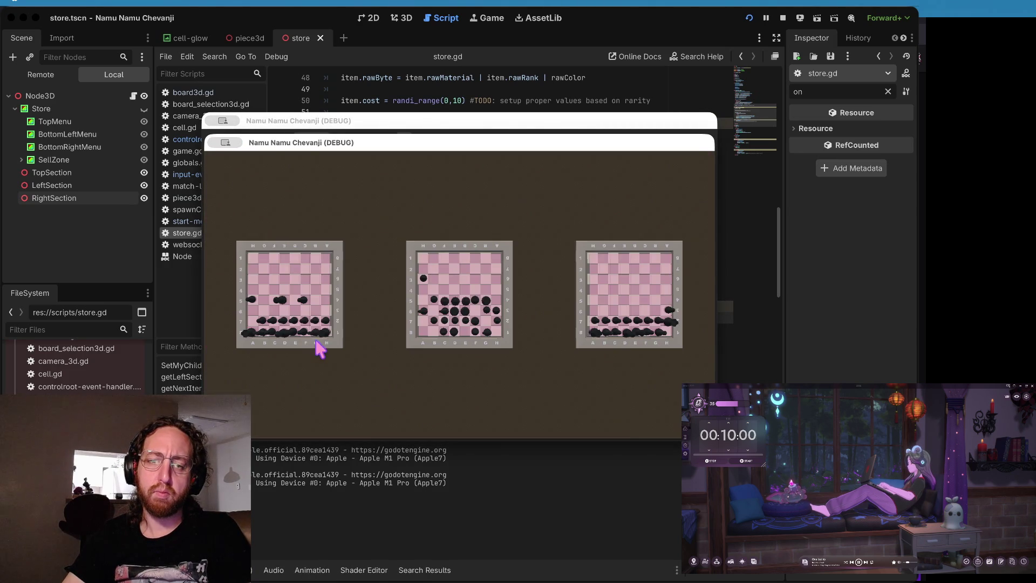
click(346, 404)
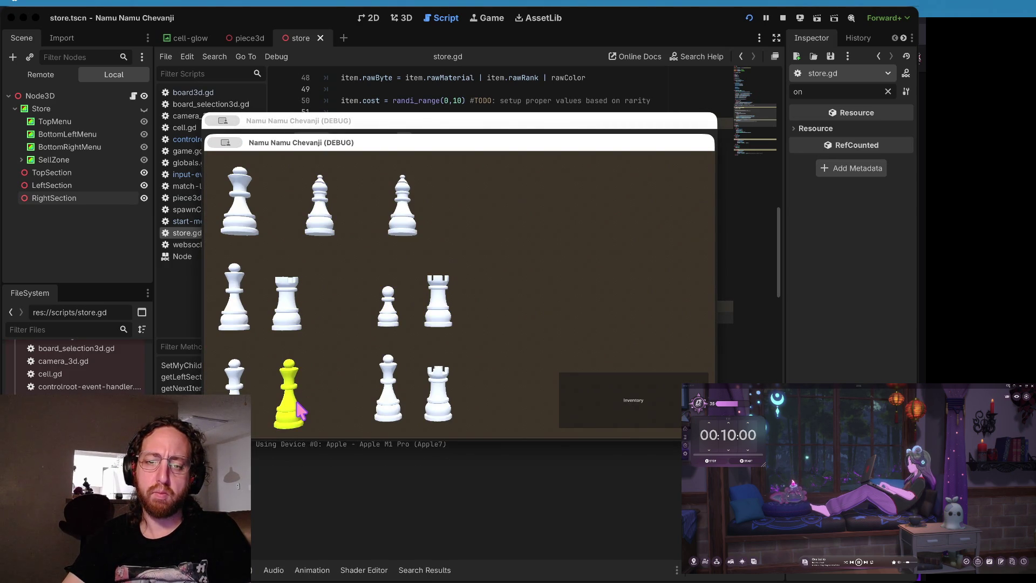
click(812, 303)
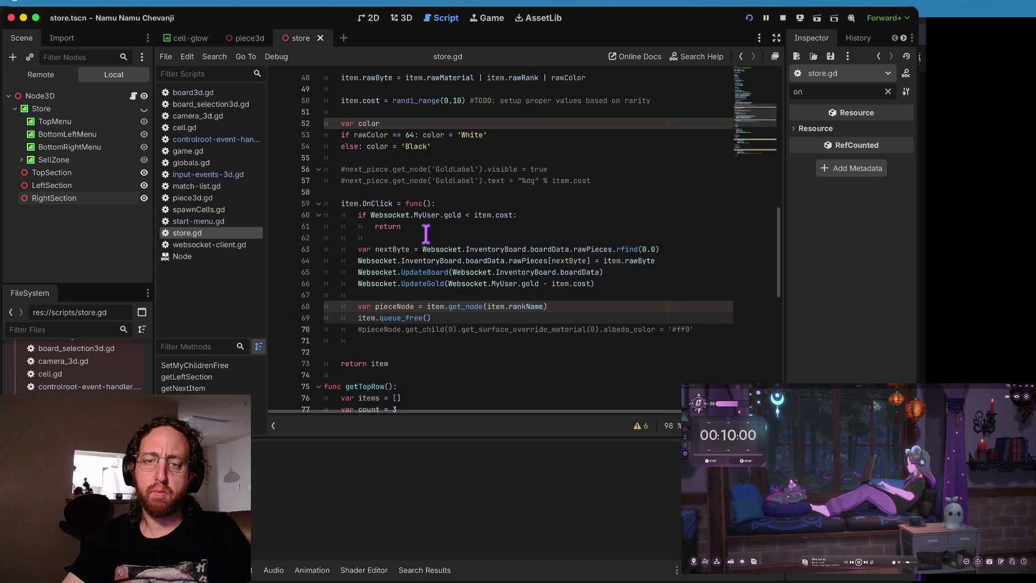
key(super+Tab)
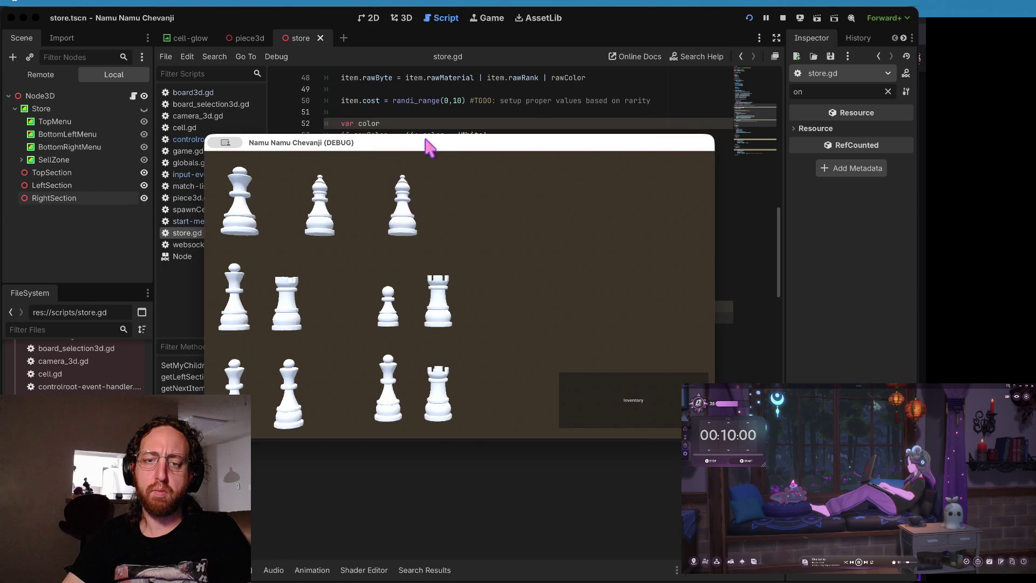
key(super+Tab)
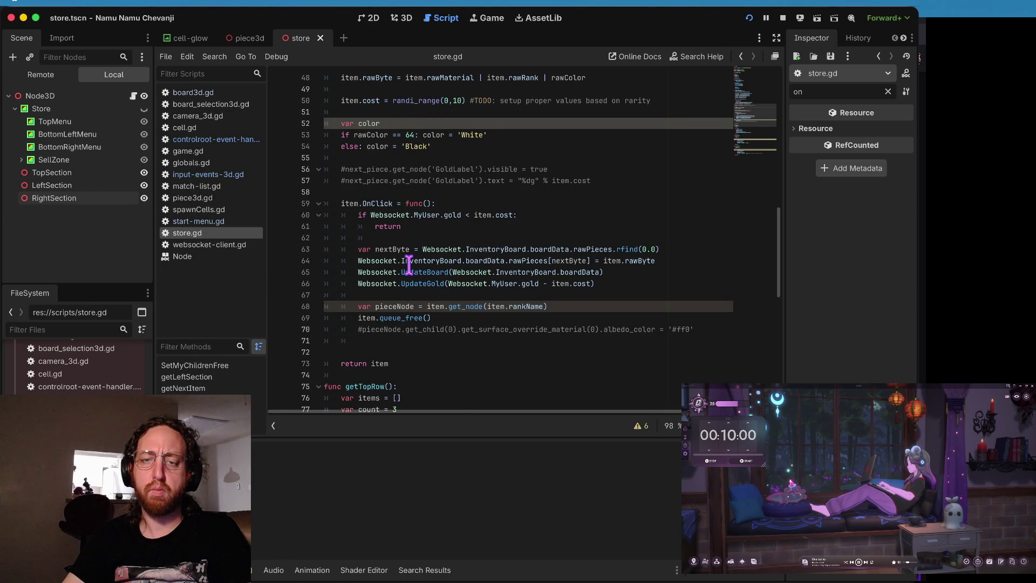
scroll(409, 265, down, 7)
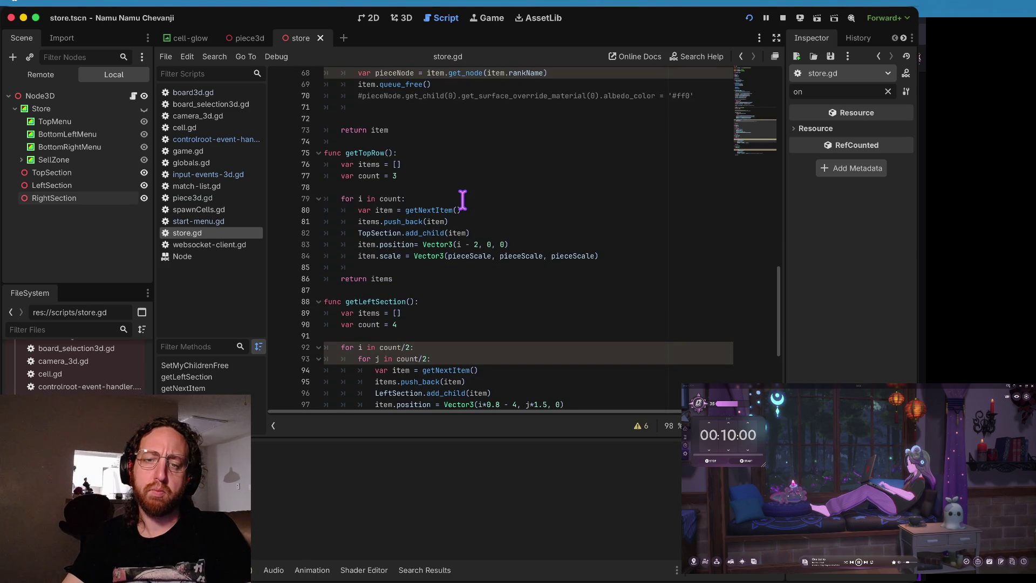
scroll(463, 200, up, 1)
scroll(462, 201, up, 4)
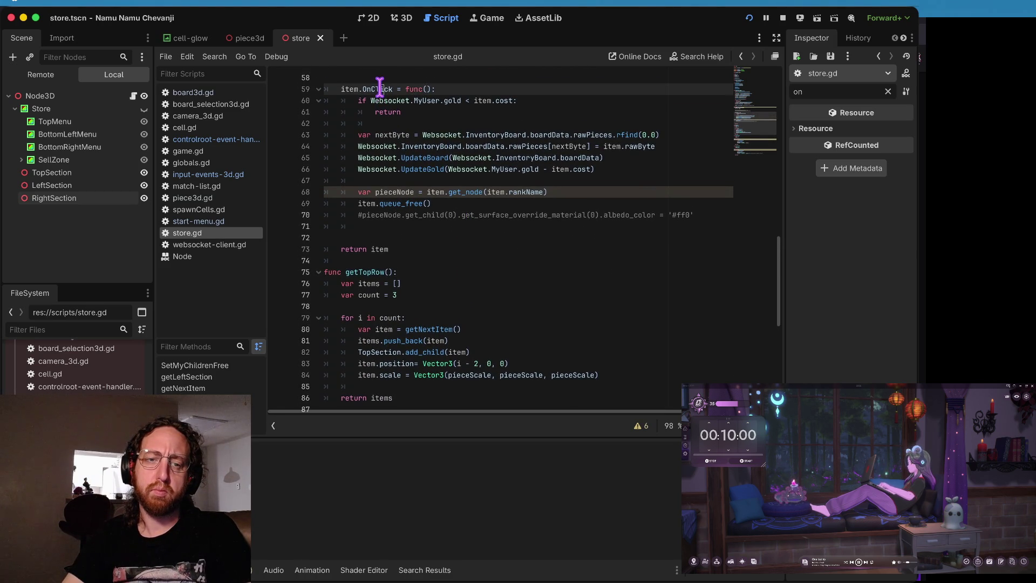
click(222, 173)
Step: Set a breakpoint at input-events-3d.gd line 47, run, and click the yellow bishop to hit it
scroll(547, 300, down, 10)
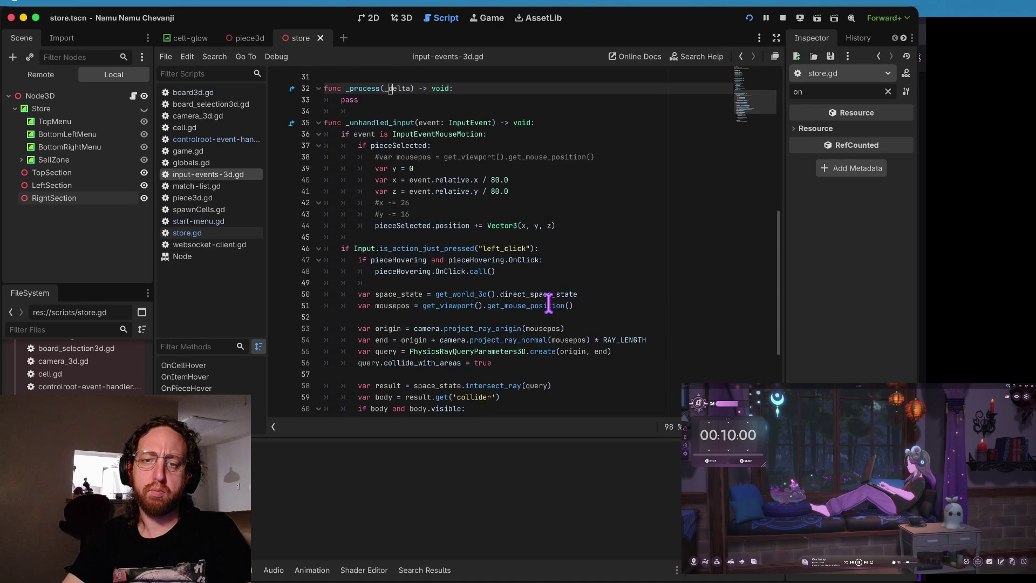
click(281, 261)
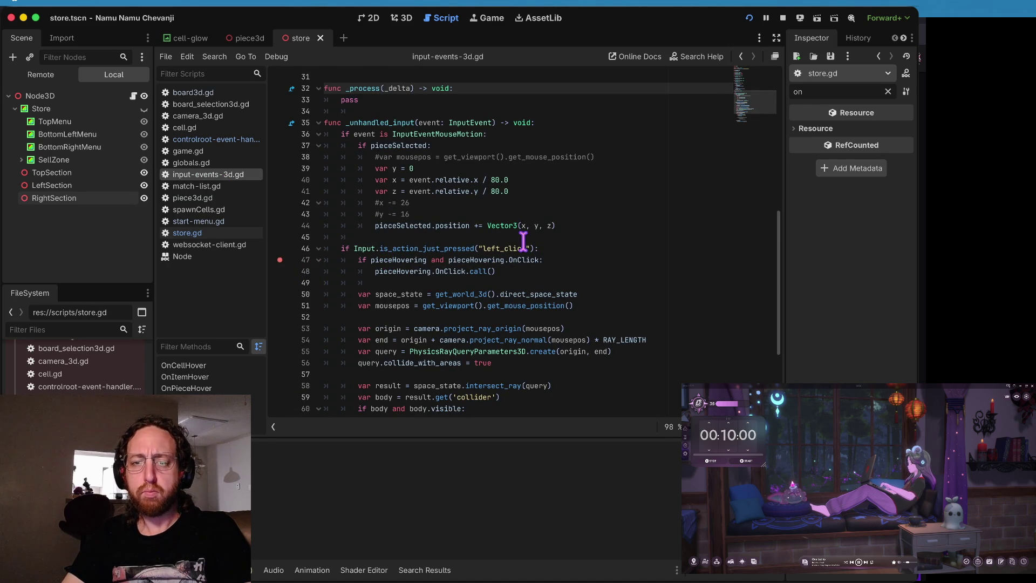
key(super+r)
click(409, 229)
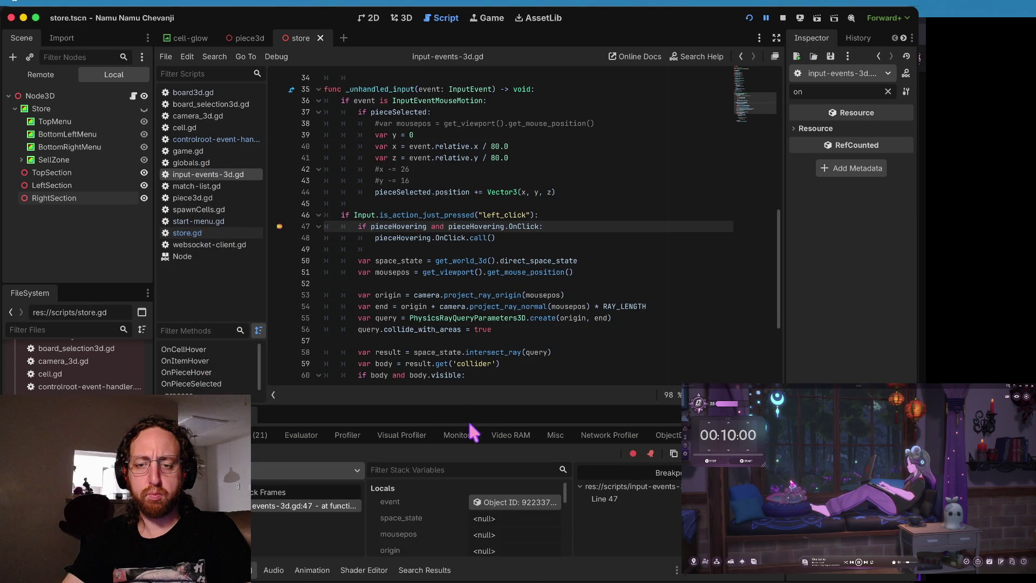
drag(471, 409, 471, 268)
scroll(538, 486, down, 5)
click(521, 469)
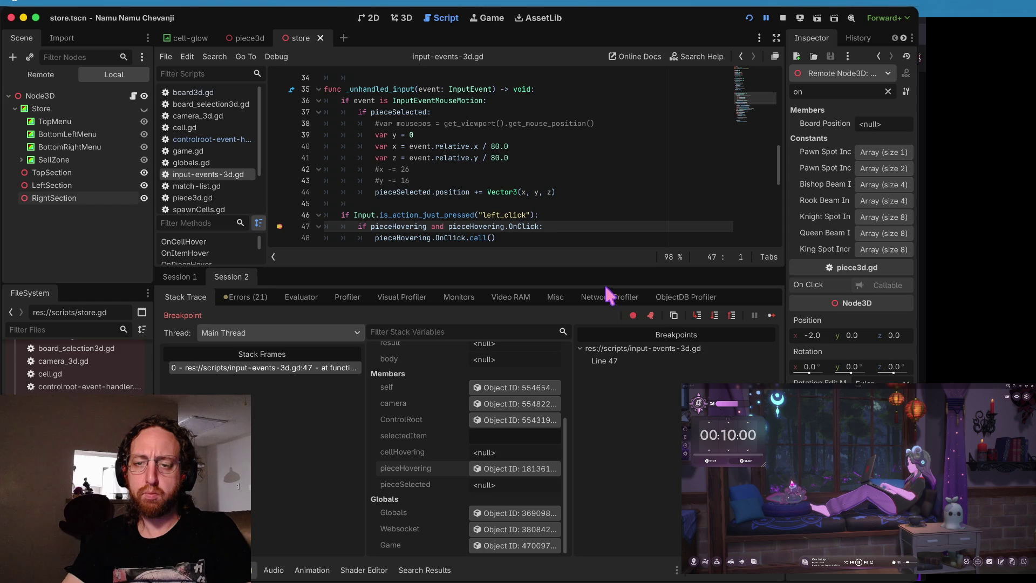
Step: Step over to the OnClick call, step into store's OnClick to its early return, then stop debugging
drag(606, 269, 605, 324)
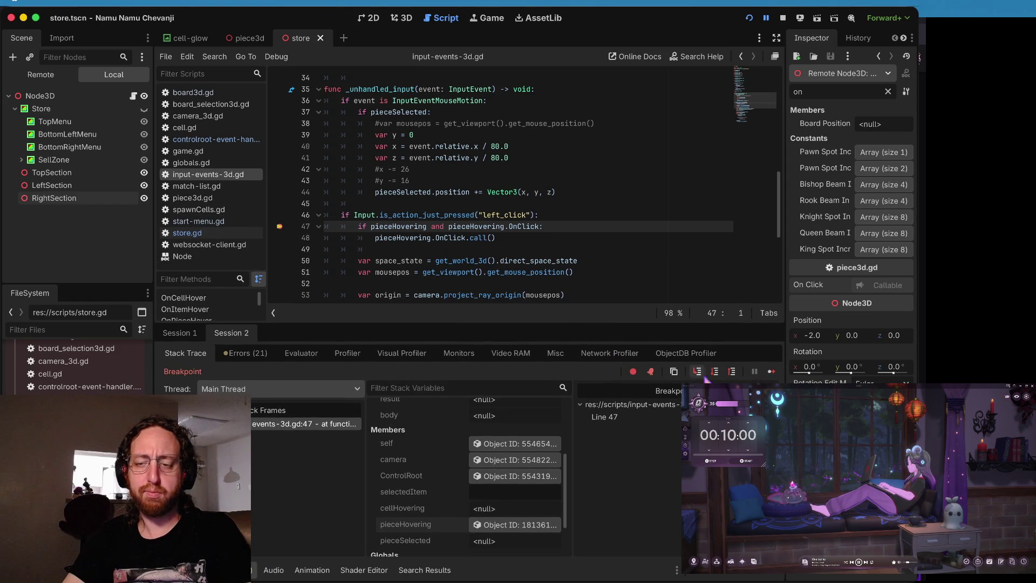
click(715, 371)
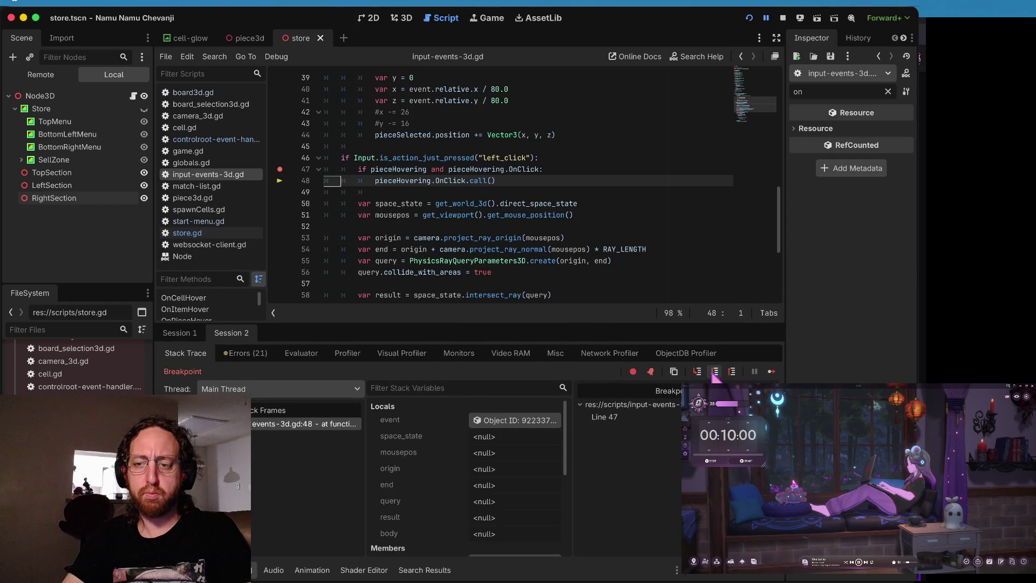
click(699, 372)
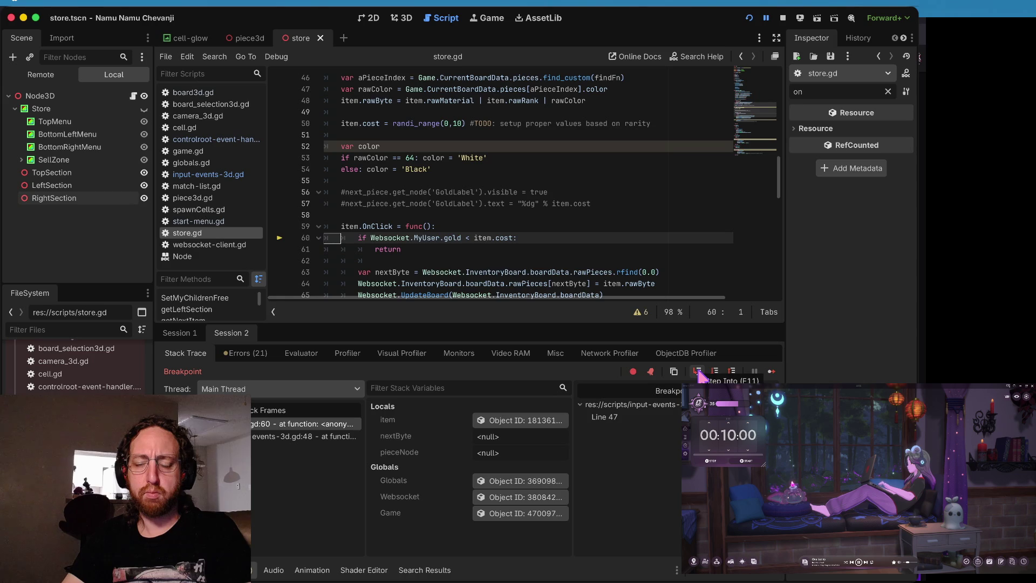
click(698, 372)
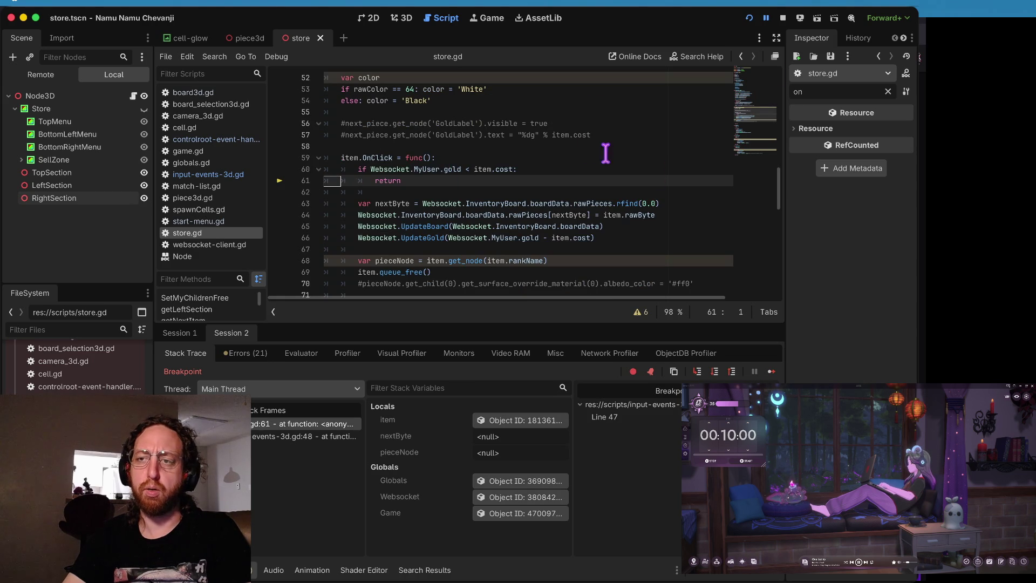
click(782, 18)
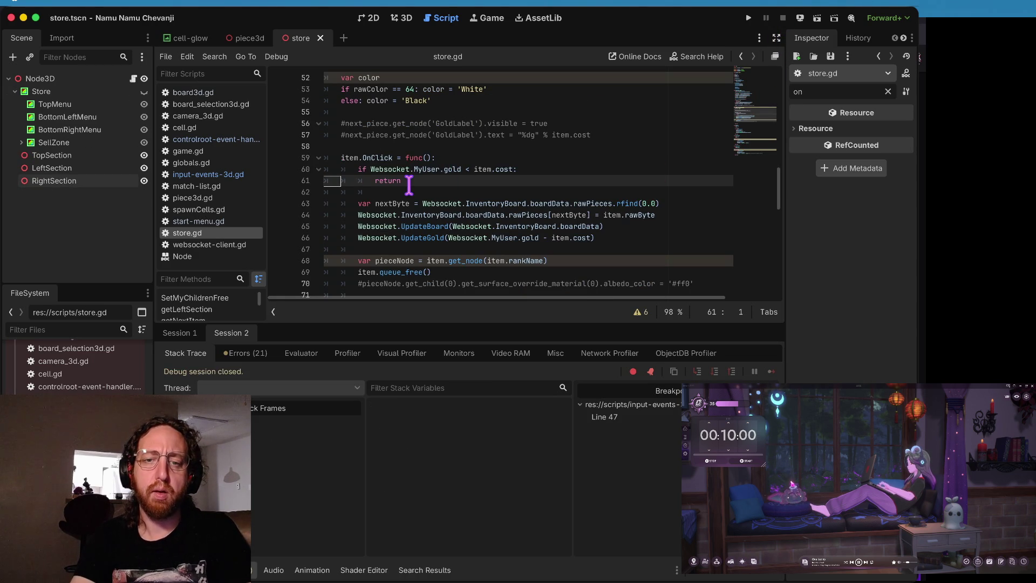
Step: Comment out the gold check and its return line, rerun the game, log in and click a piece
key(Up)
key(super+k)
key(Down)
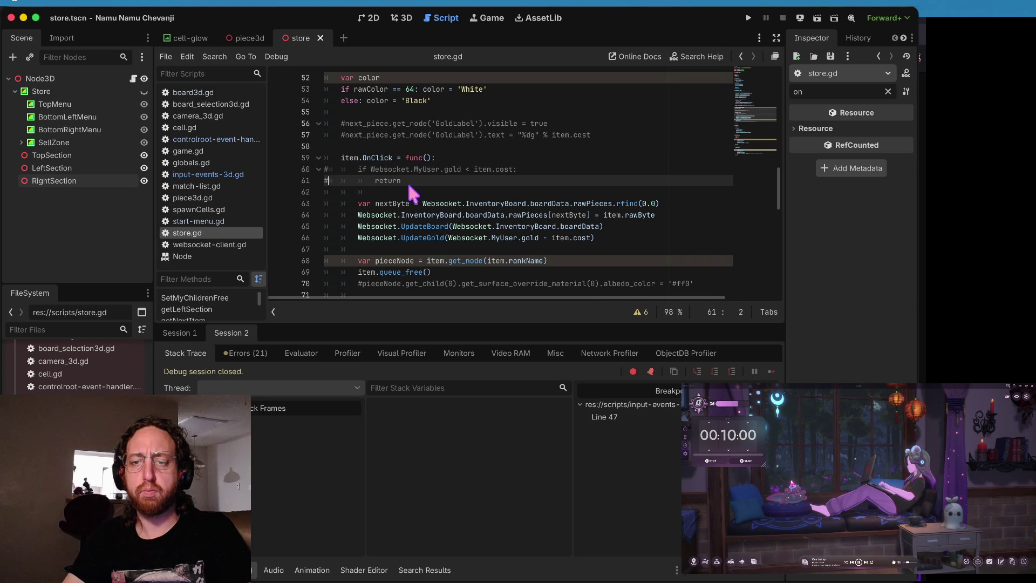
key(super+b)
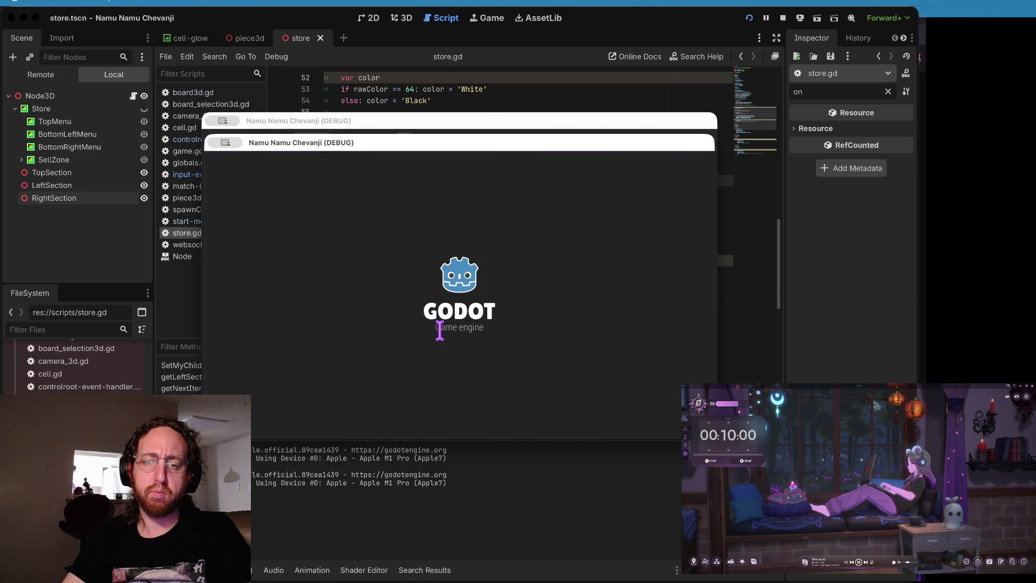
click(446, 395)
click(406, 329)
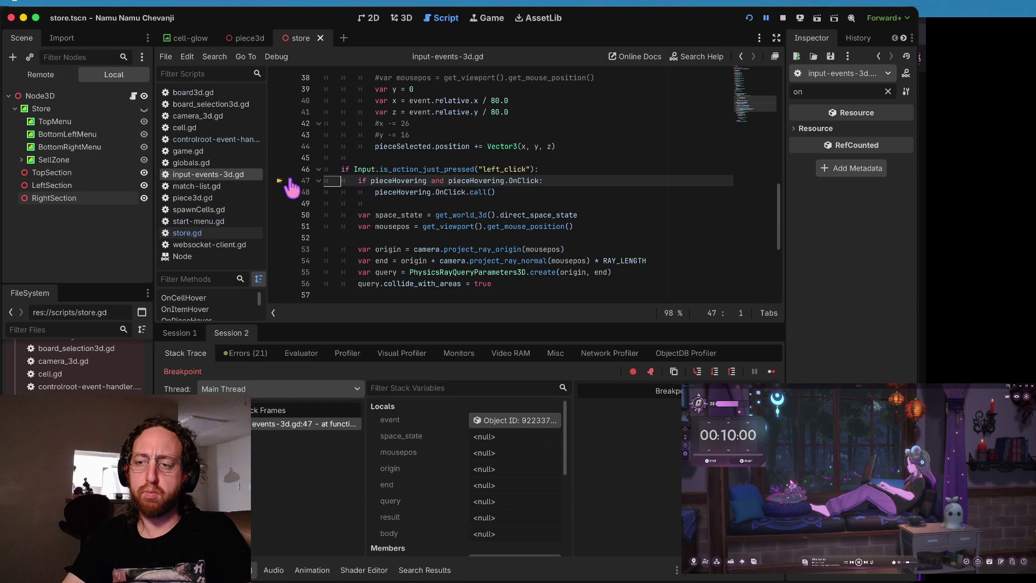
Step: Continue past the breakpoint, buy store pieces, switch to Match List and back, then stop the game
click(771, 371)
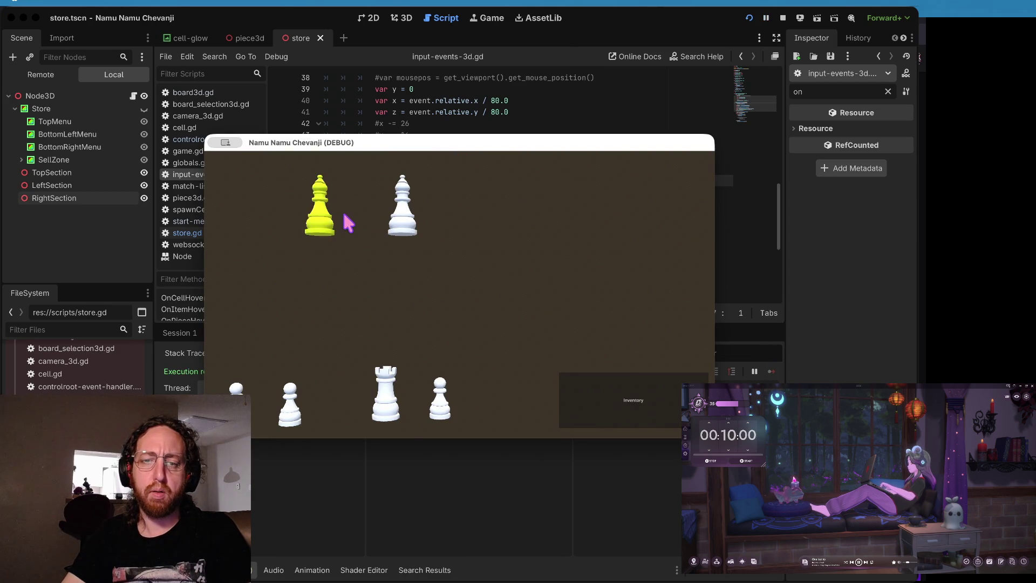
click(605, 398)
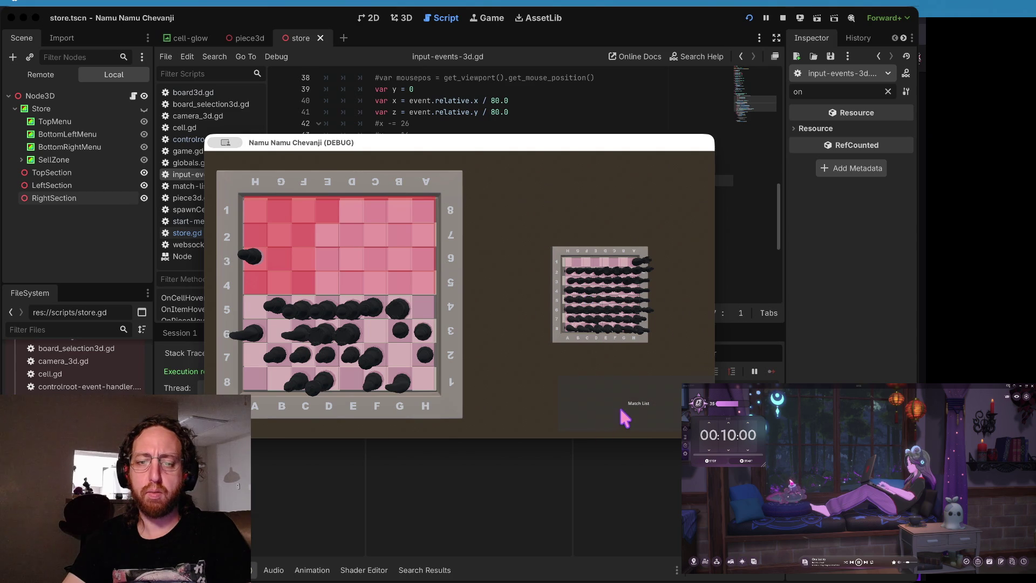
click(619, 406)
click(336, 416)
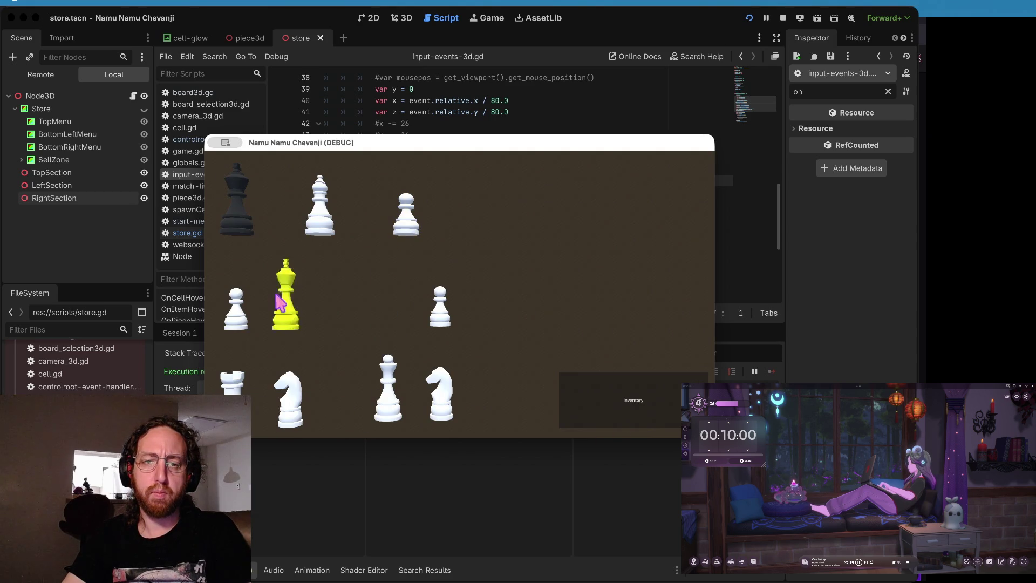
click(625, 416)
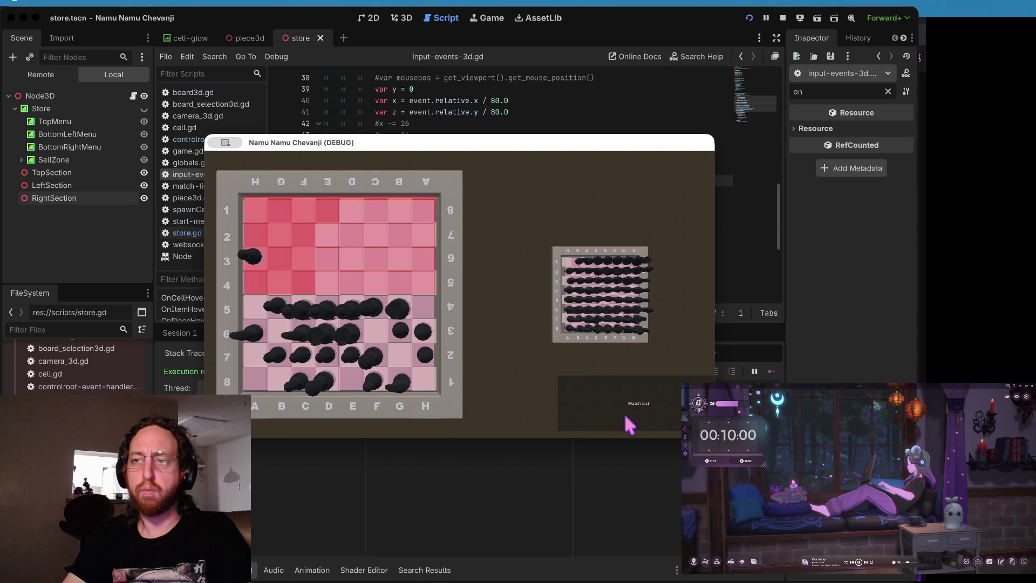
click(783, 18)
click(485, 226)
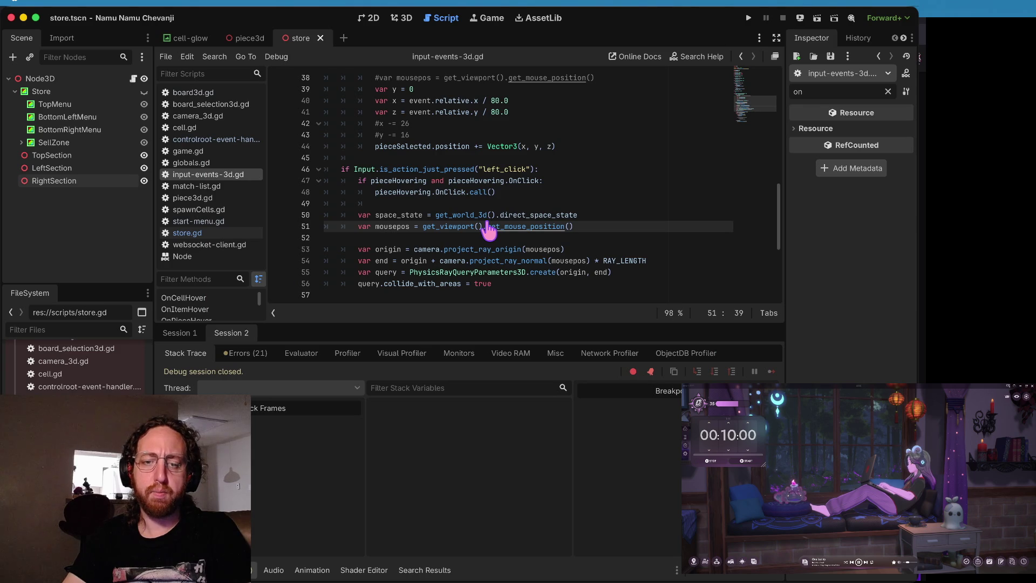
Step: Run git status, stage all changes, commit with a 'working with 3d' message, push, and clear the terminal
key(super+Tab)
click(656, 418)
text(s)
key(Return)
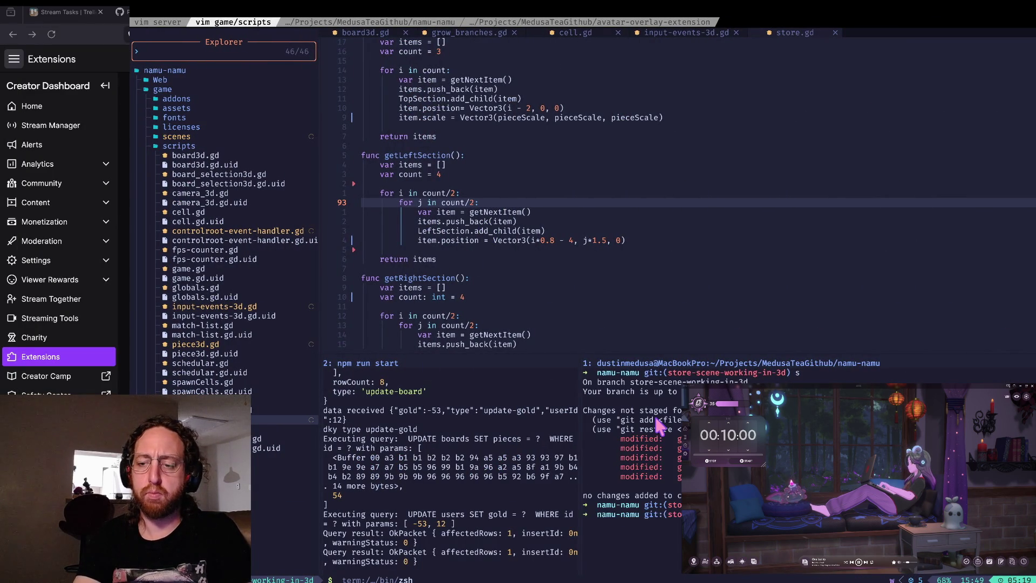
key(Return)
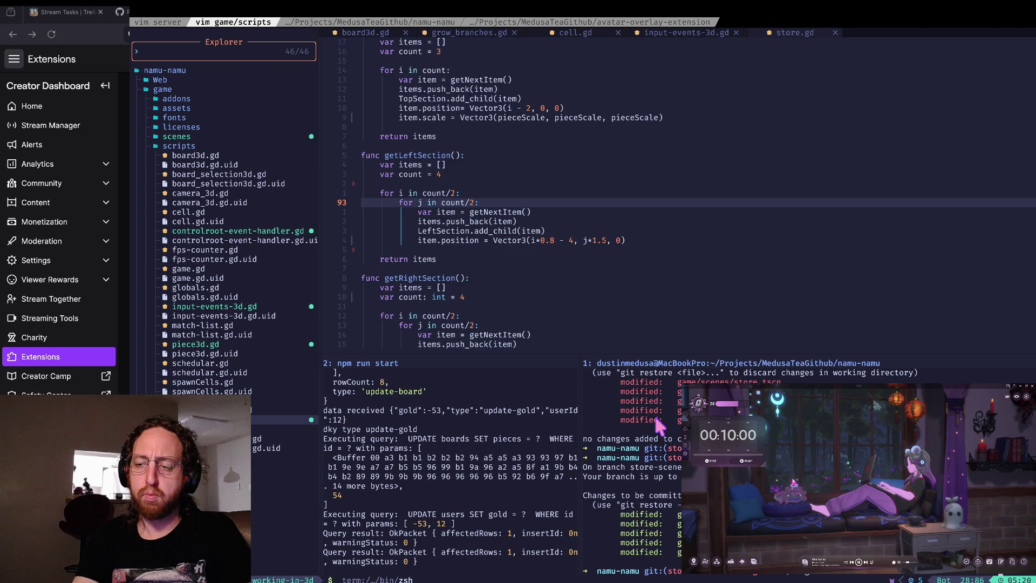
text(tory workin)
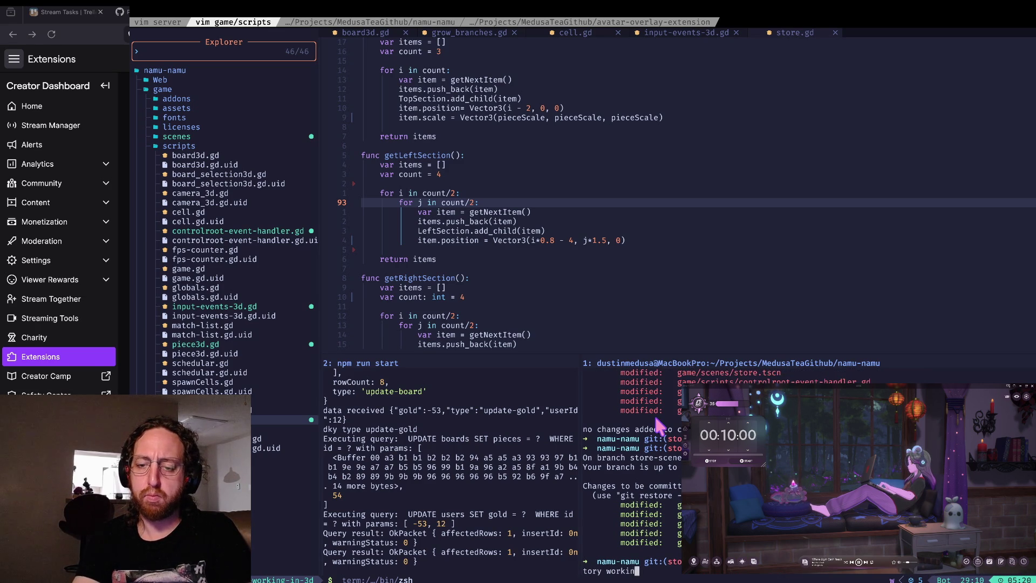
text(g with 3d")
key(Return)
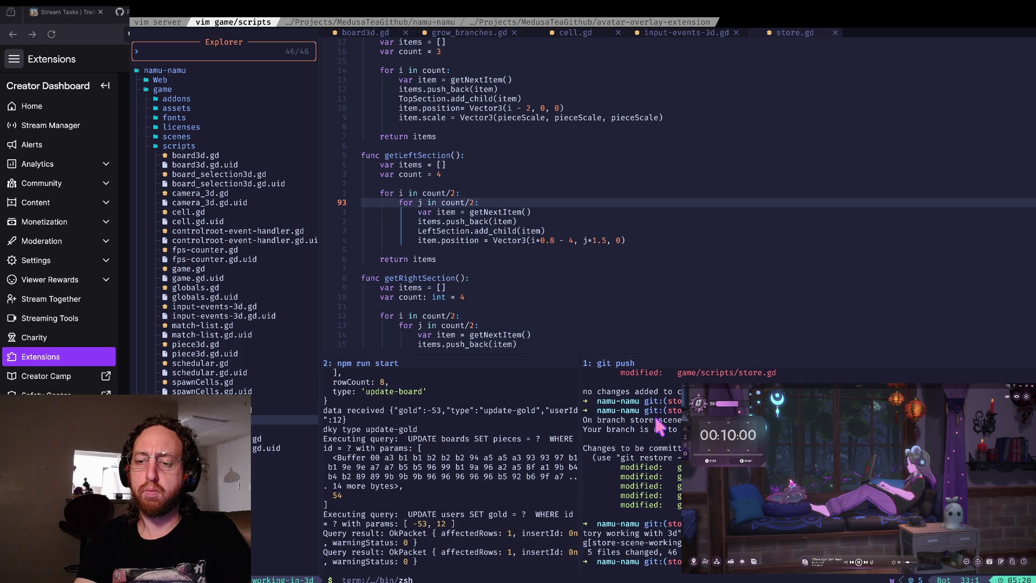
key(ctrl+l)
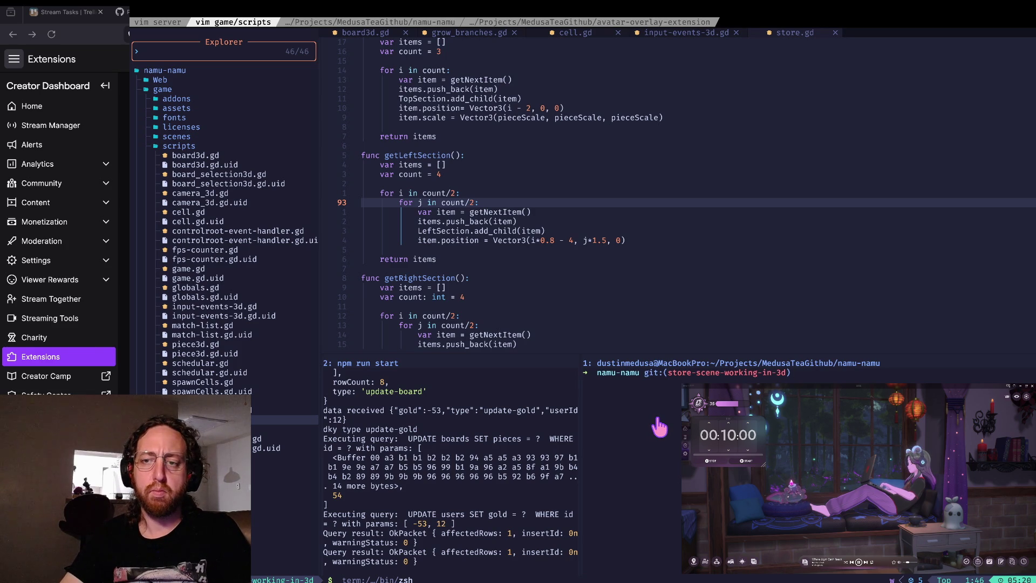
key(super+Tab)
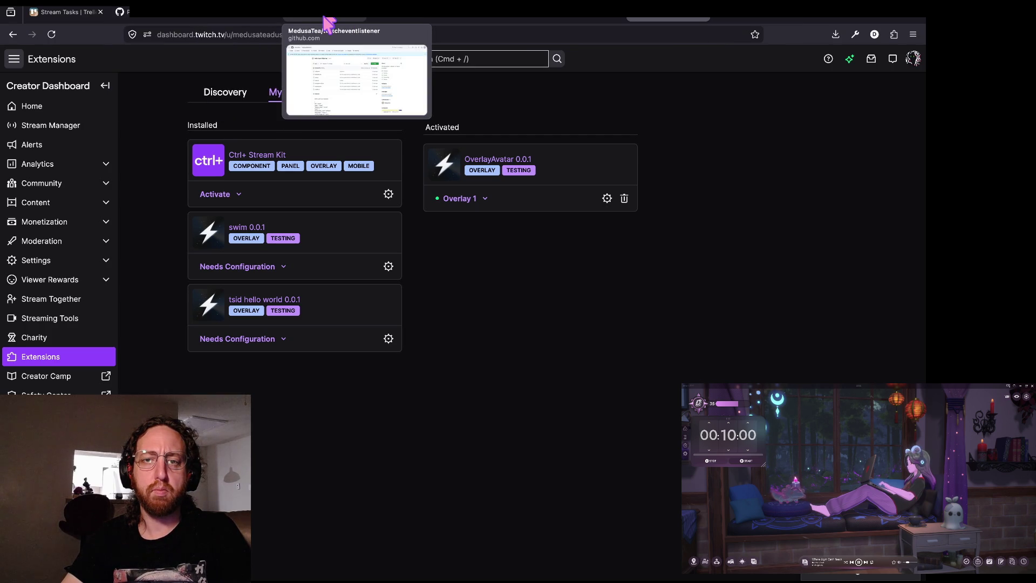
Step: Open pull request #31 from the repository's pull requests list and view its changed files
click(424, 17)
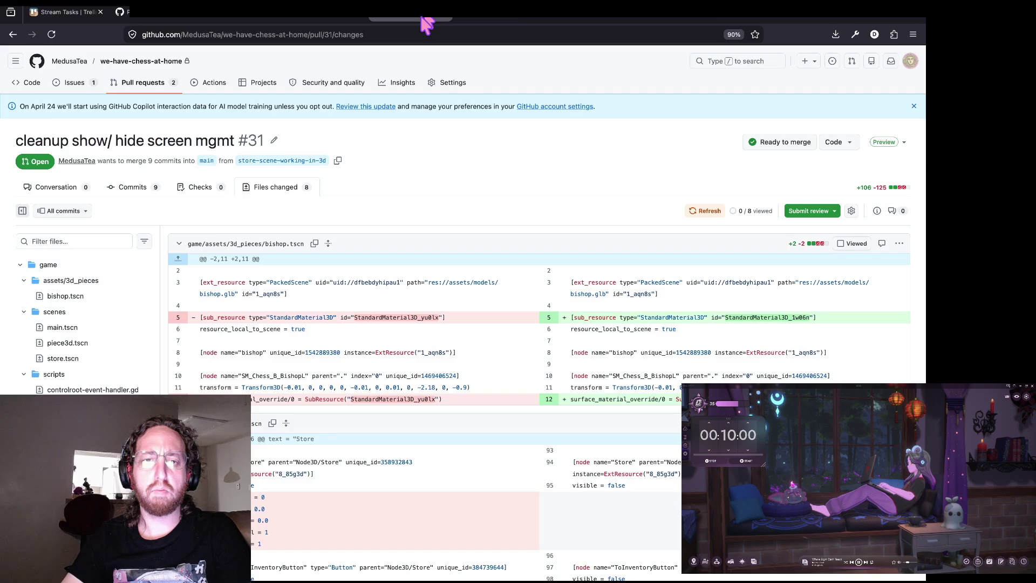
click(137, 83)
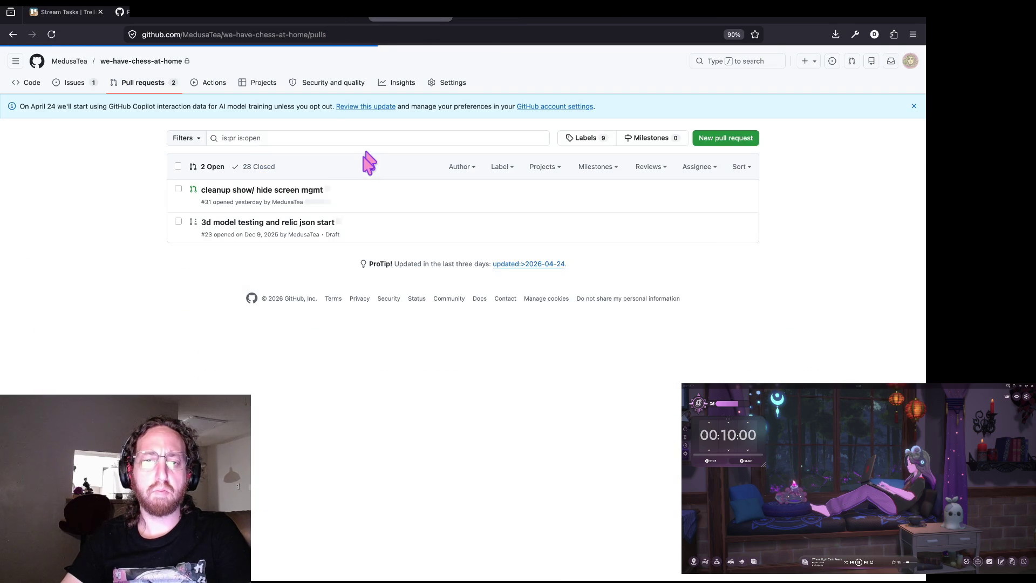
click(277, 190)
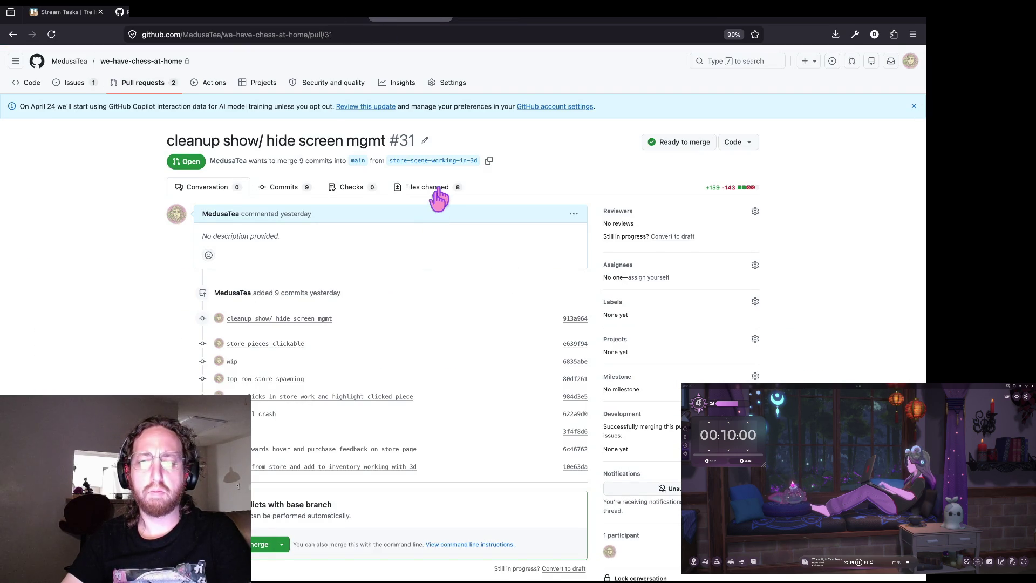
click(439, 197)
key(super+Tab)
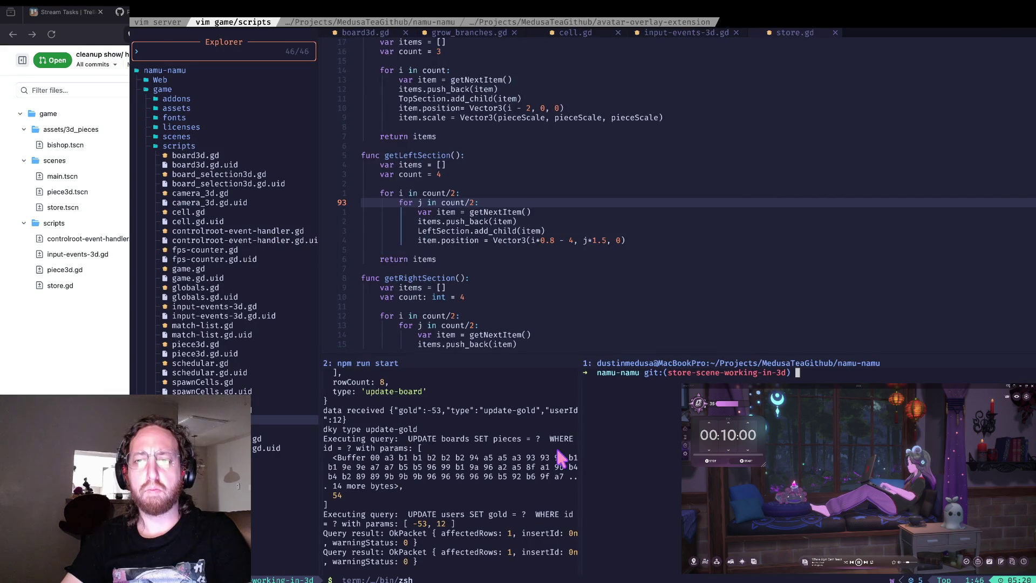
key(super+Tab)
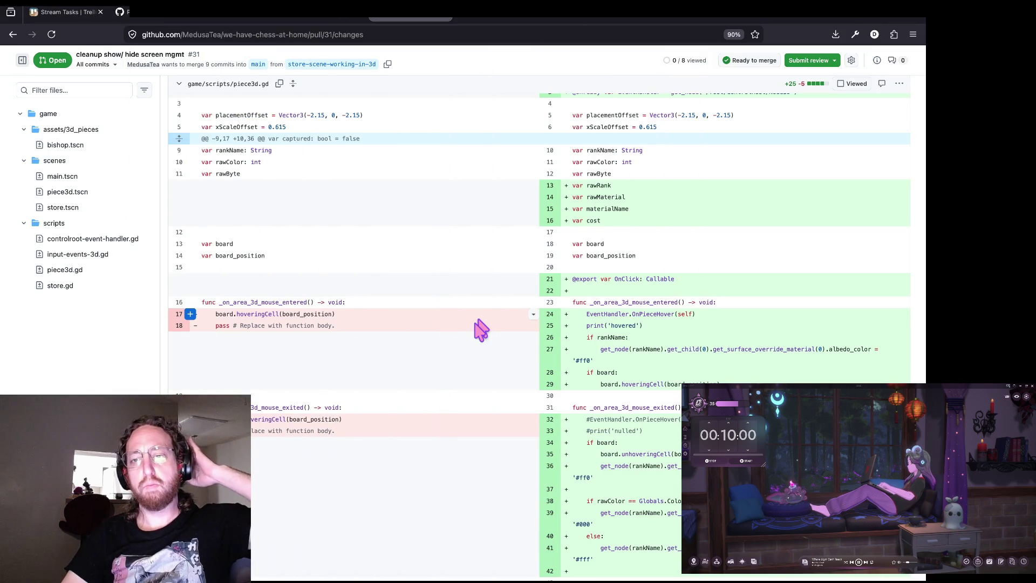
Step: Reload the PR diff with ?w=1 appended to ignore whitespace changes
scroll(481, 330, up, 20)
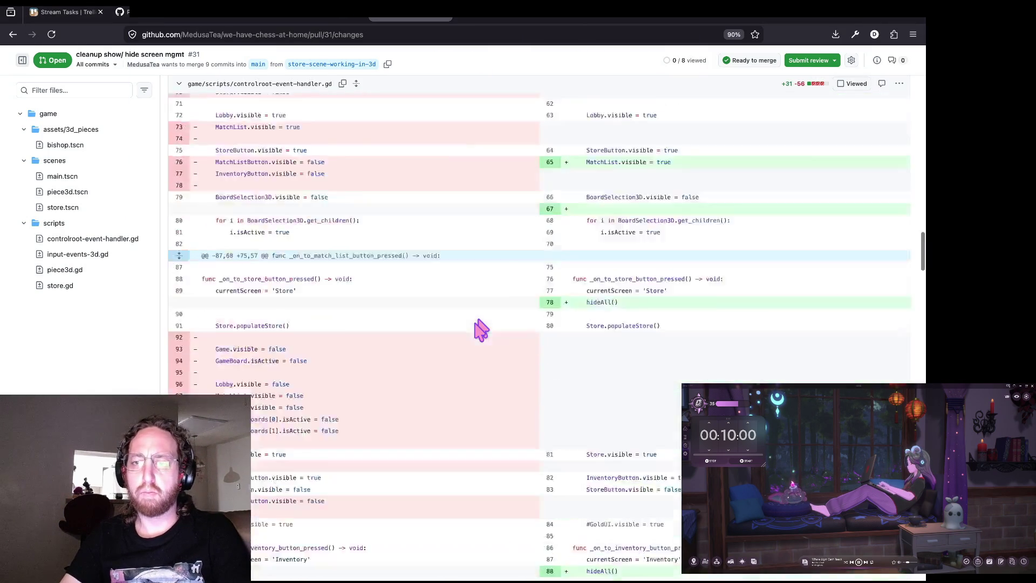
scroll(480, 329, up, 20)
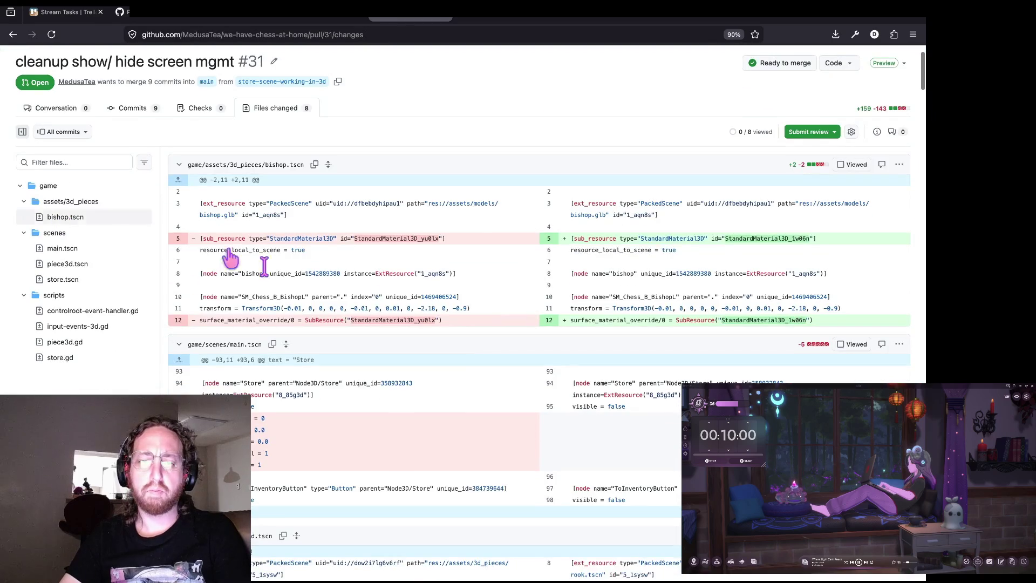
scroll(528, 342, down, 3)
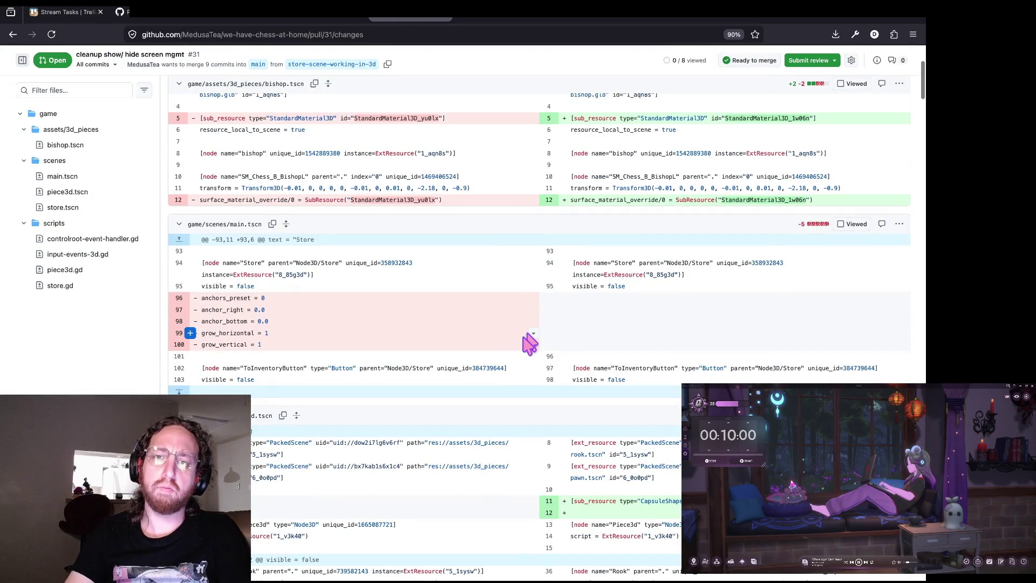
key(ctrl+l)
key(End)
text(?w)
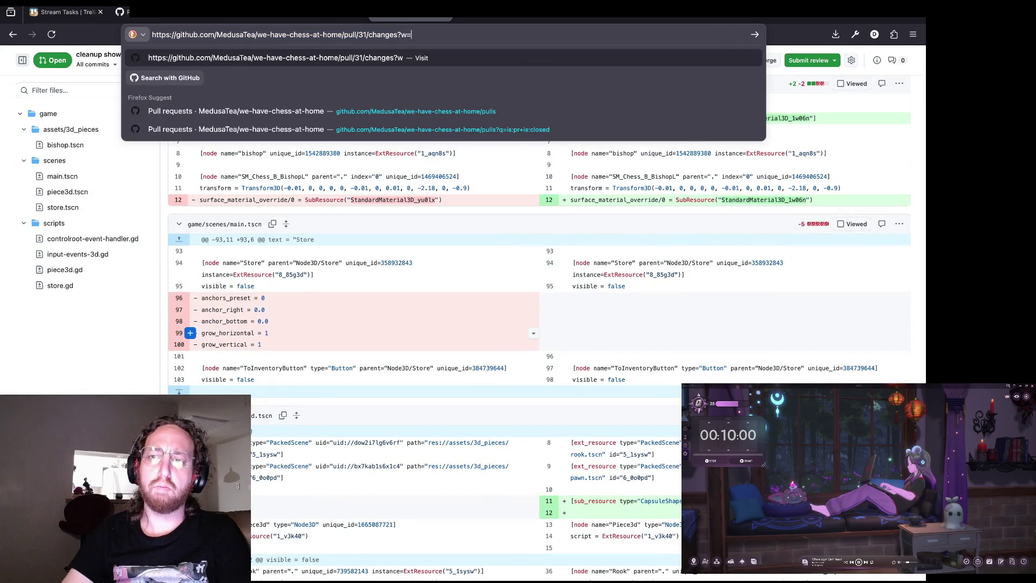
text(=1)
key(Return)
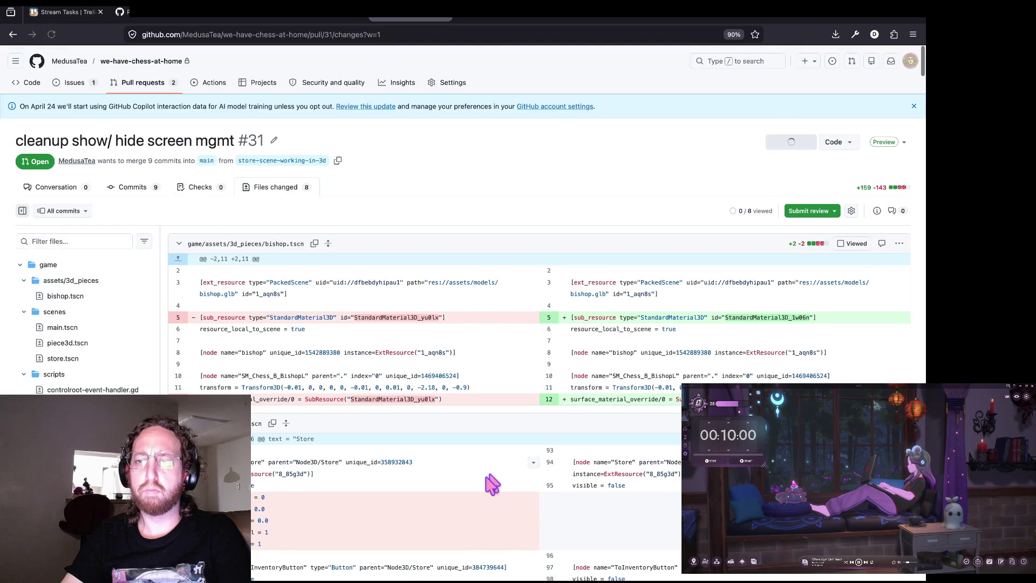
Step: Scroll through the diff and select the added Store.ItemClicked(clickedOn) line
scroll(493, 485, down, 5)
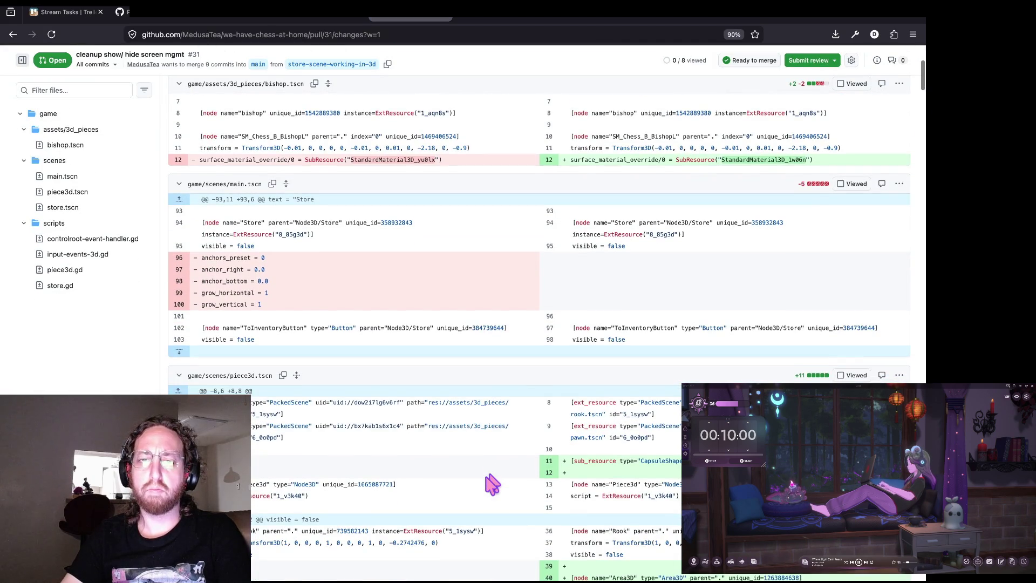
scroll(492, 485, down, 1)
scroll(492, 485, down, 6)
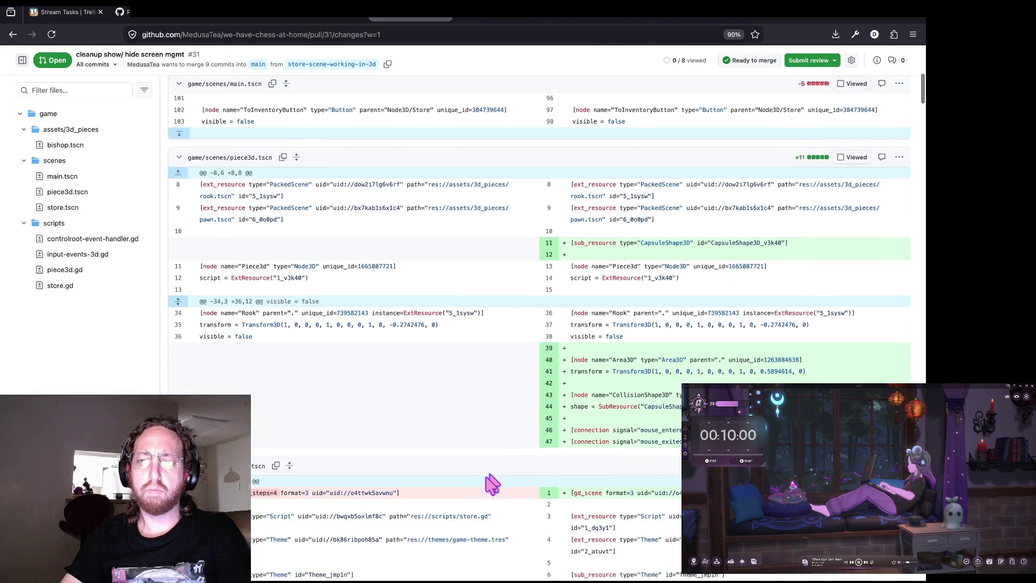
scroll(488, 474, down, 4)
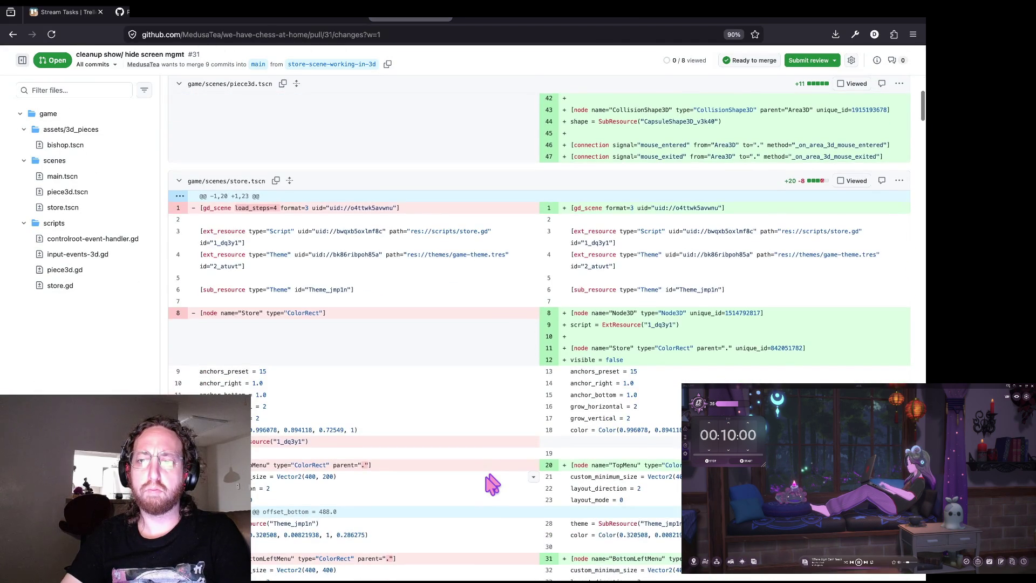
scroll(493, 484, down, 5)
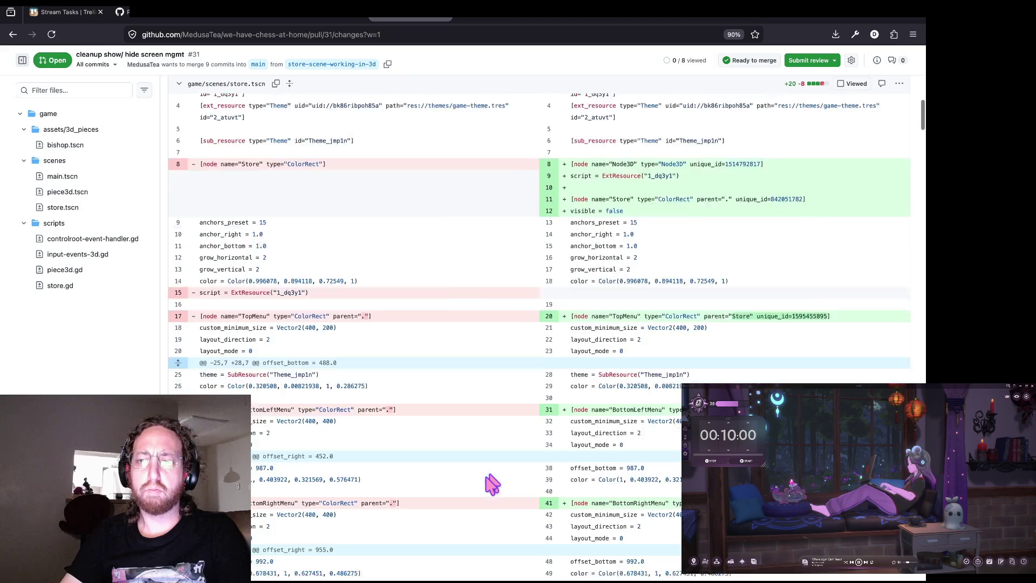
scroll(493, 484, down, 8)
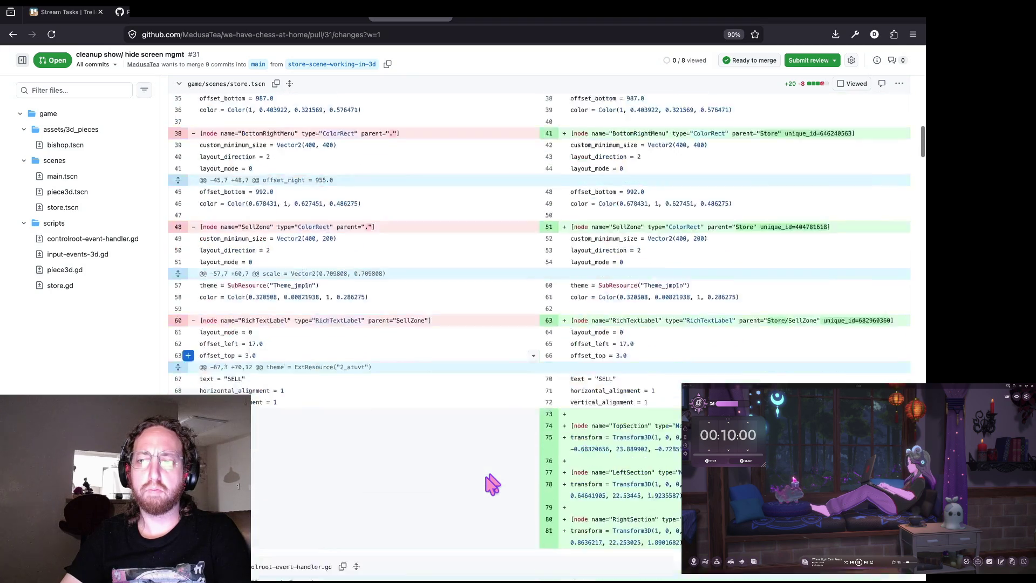
scroll(492, 485, down, 8)
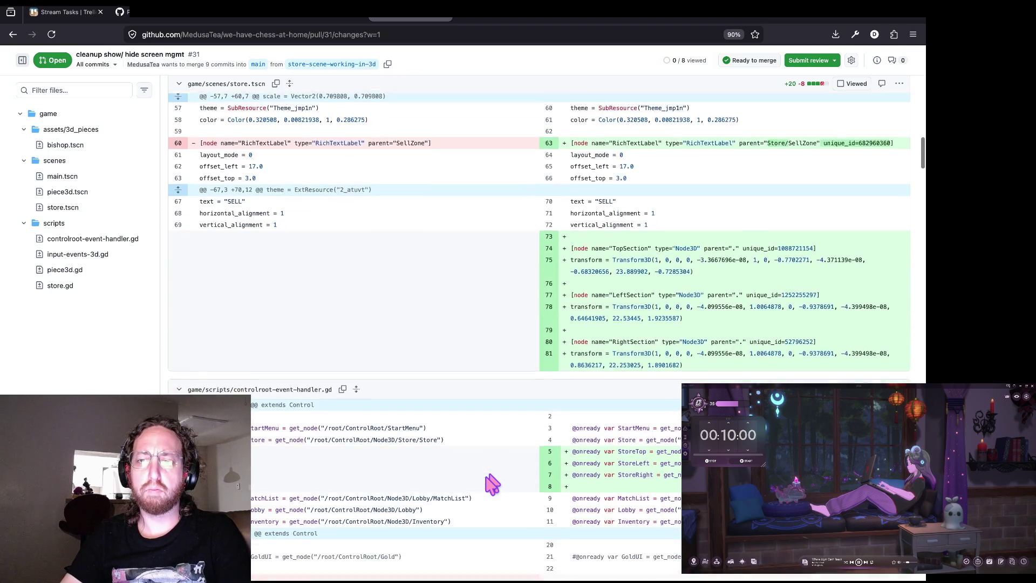
scroll(492, 484, down, 4)
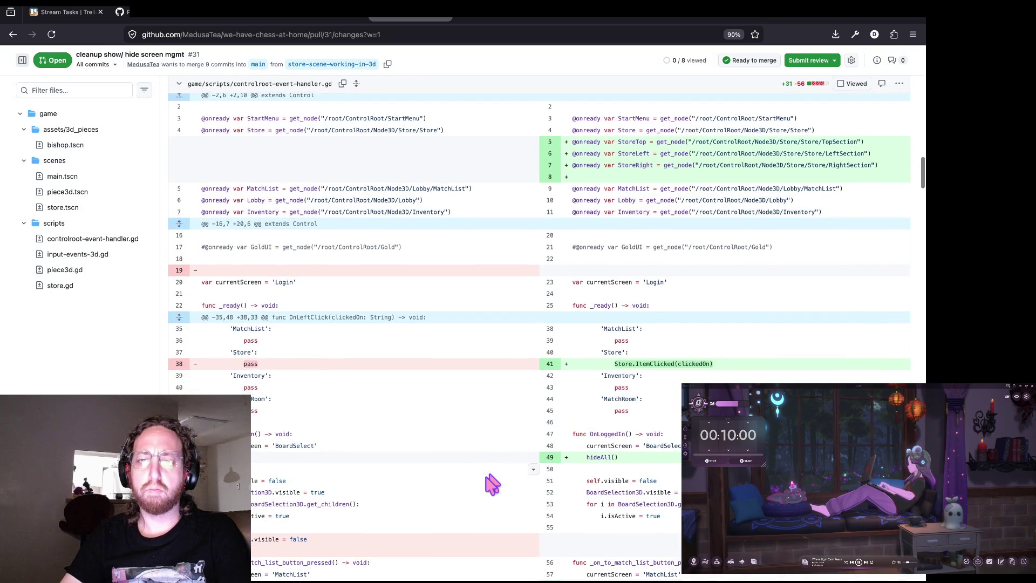
scroll(492, 485, down, 2)
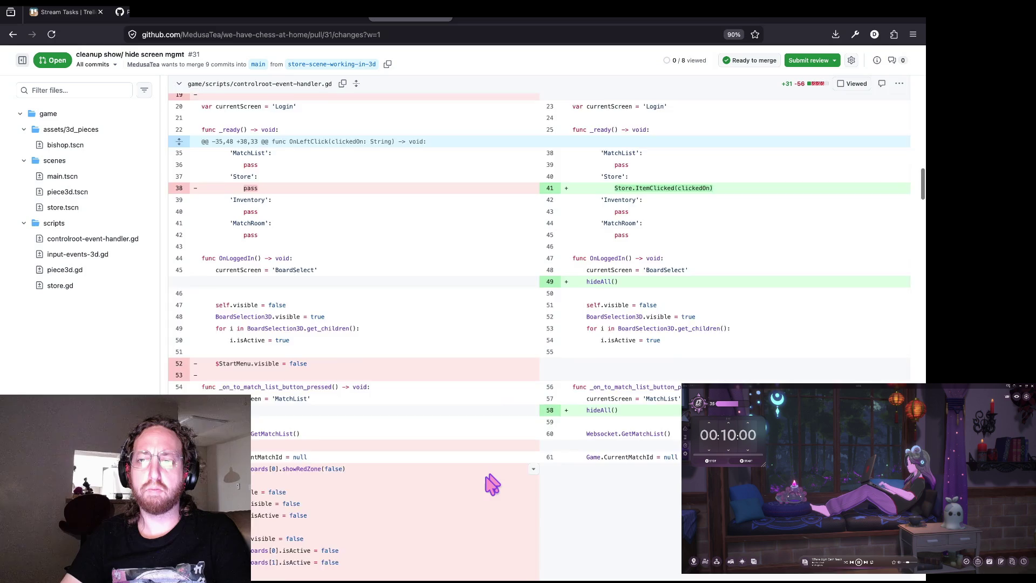
scroll(492, 484, up, 2)
triple_click(615, 216)
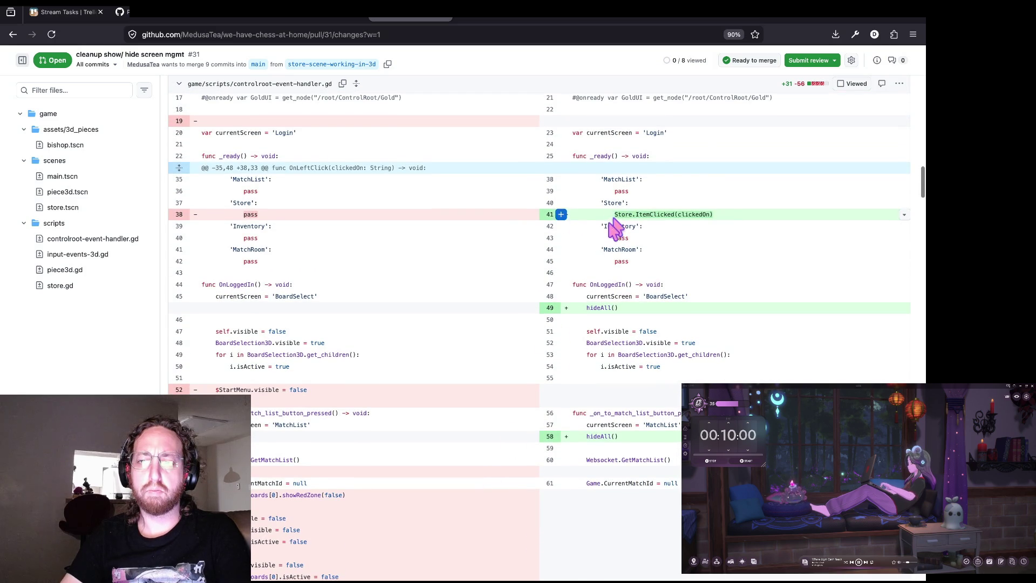
click(614, 219)
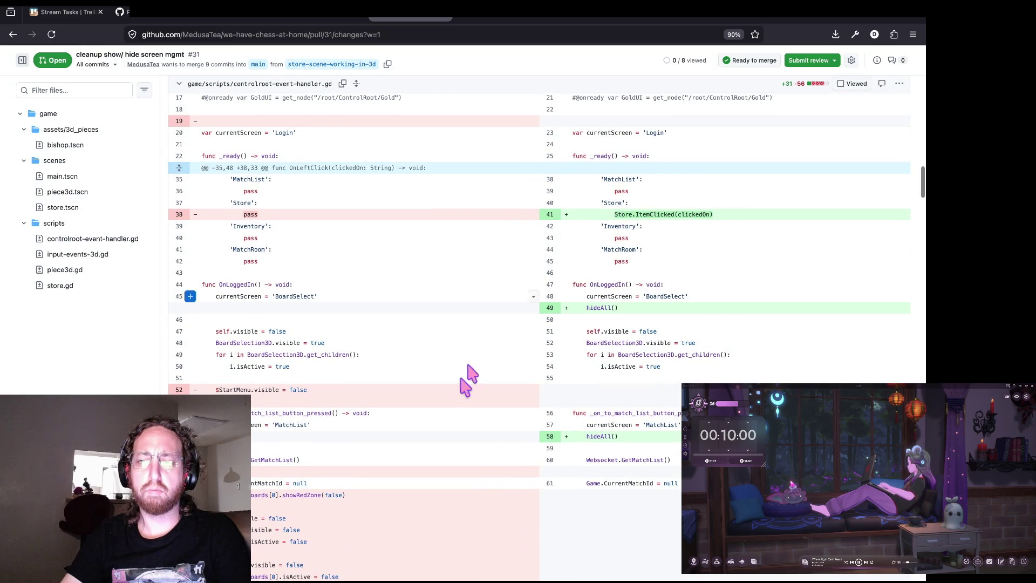
scroll(462, 388, down, 1)
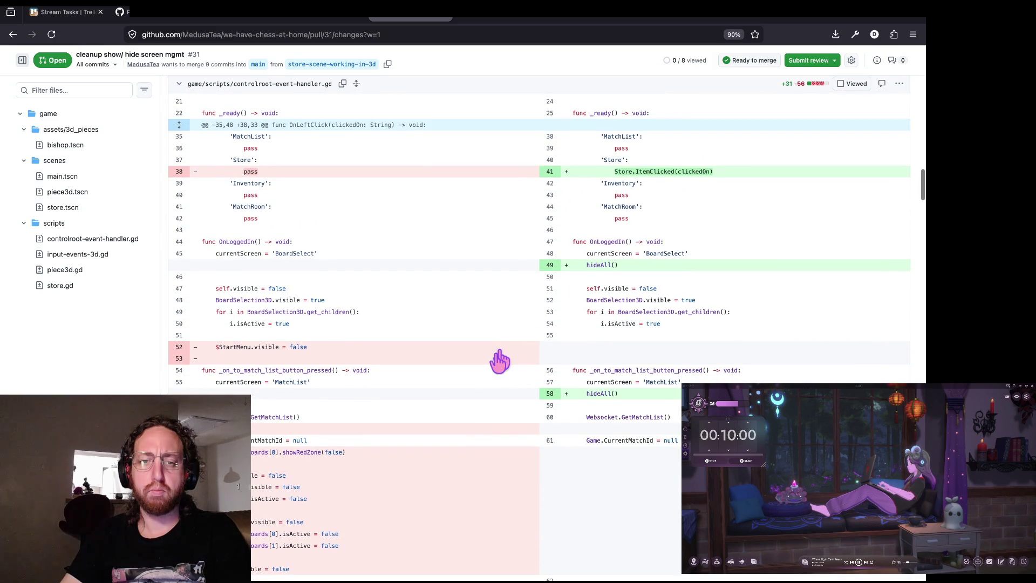
key(super+Tab)
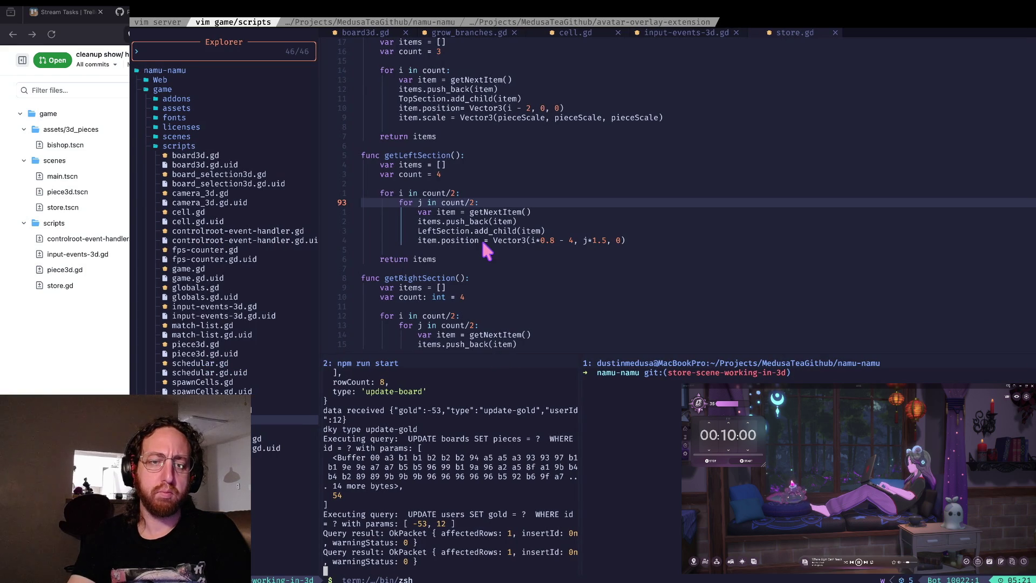
Step: Search the project for ItemClicked and open its match in controlroot-event-handler.gd
click(485, 247)
text(/itemcli)
key(Return)
key(k)
key(super+Tab)
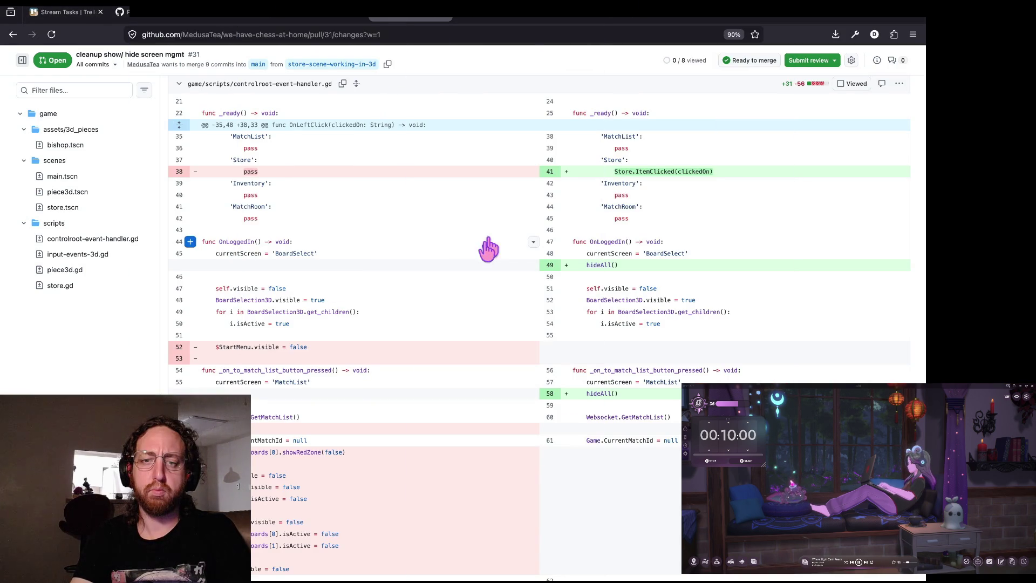
key(super+Tab)
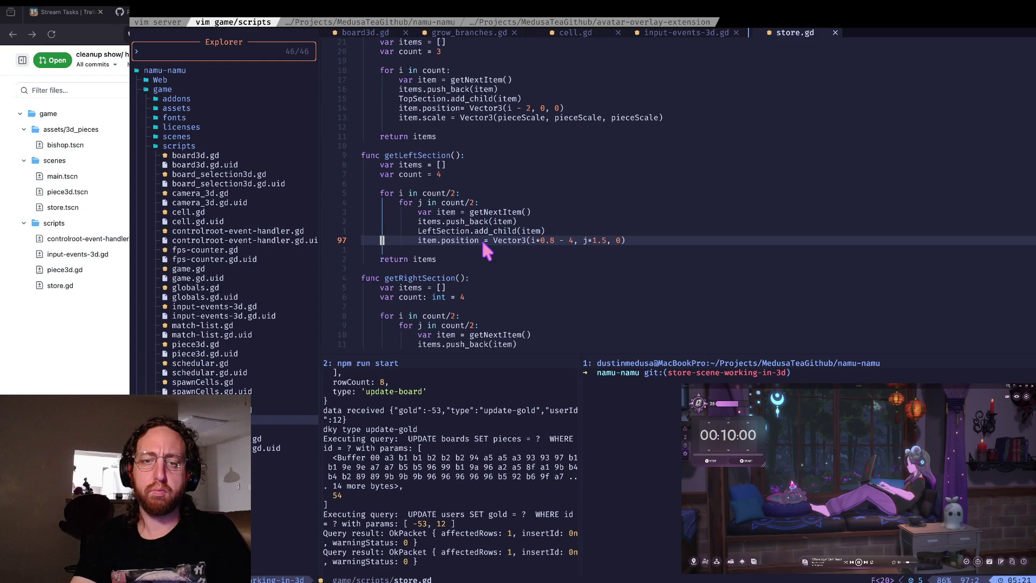
key(k)
key(space)
key(slash)
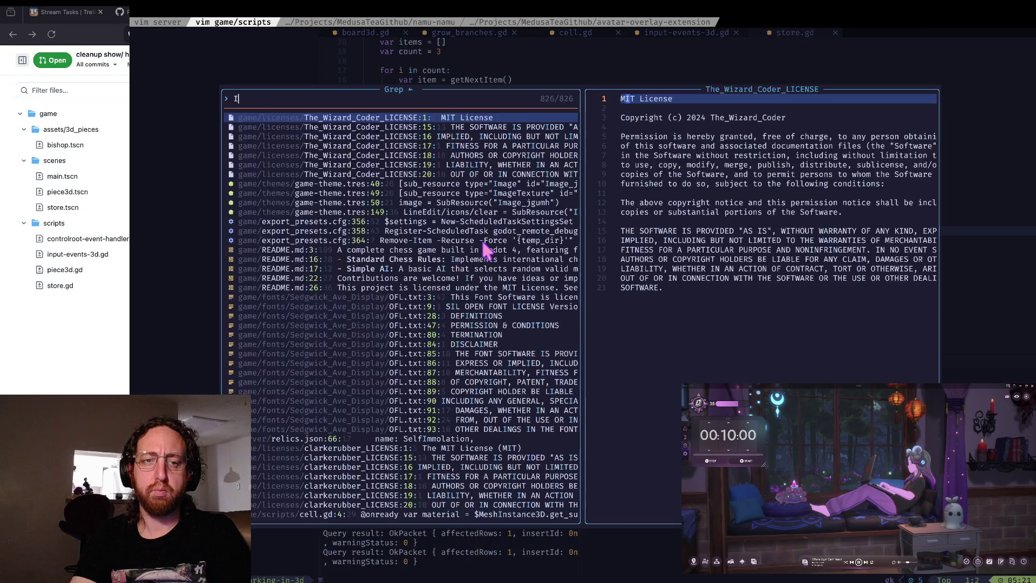
text(ItemClicked)
key(Return)
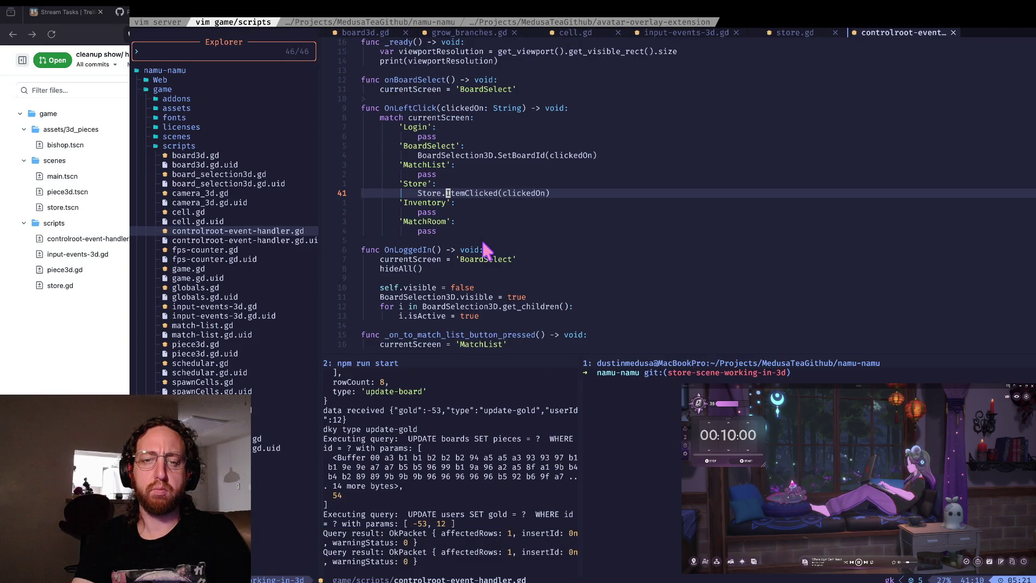
Step: Insert 'pass' above line 41, delete the Store.ItemClicked(clickedOn) line, and save the file
key(0)
key(w)
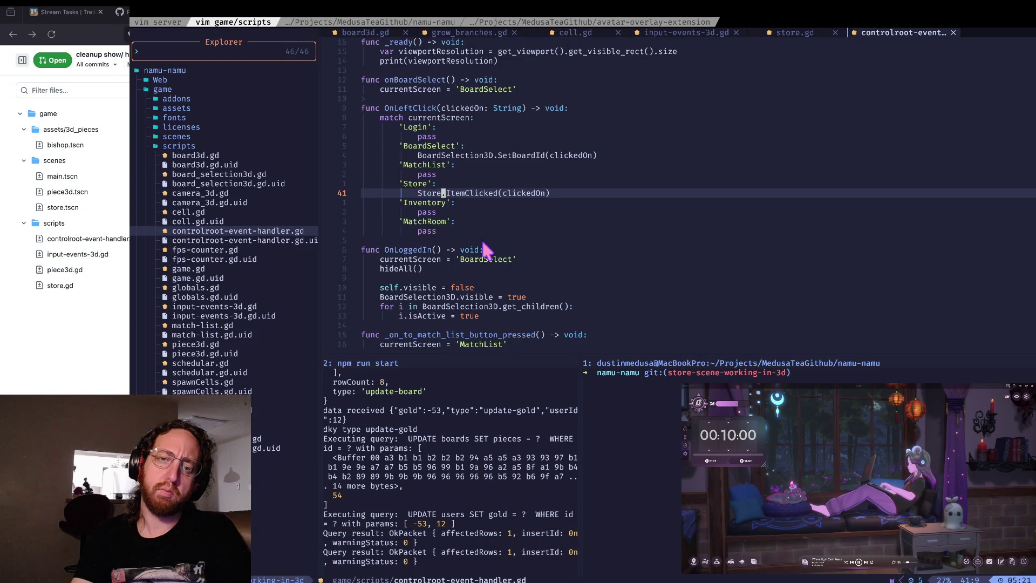
text(Opass)
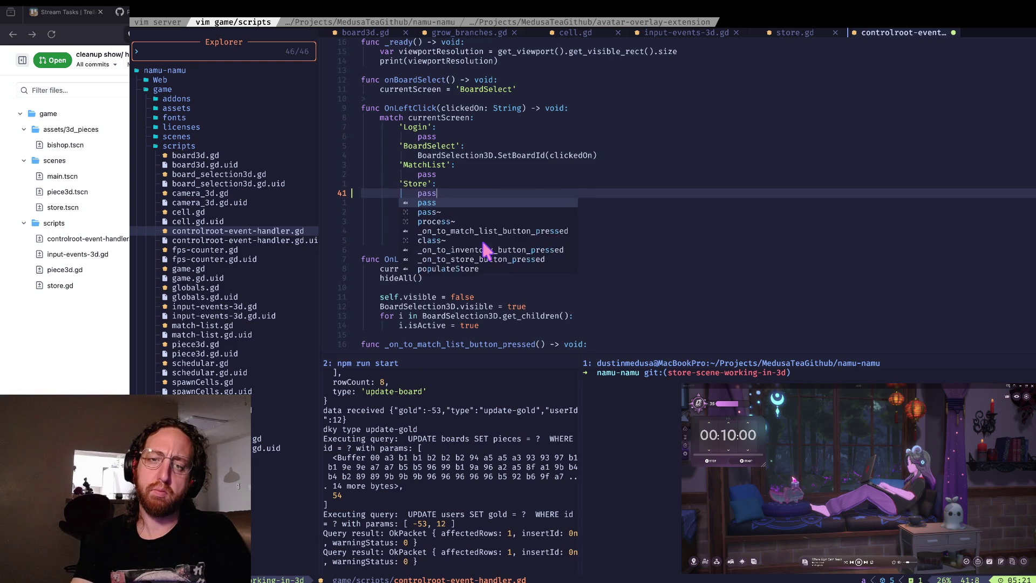
key(Escape)
key(j)
key(d)
key(d)
key(k)
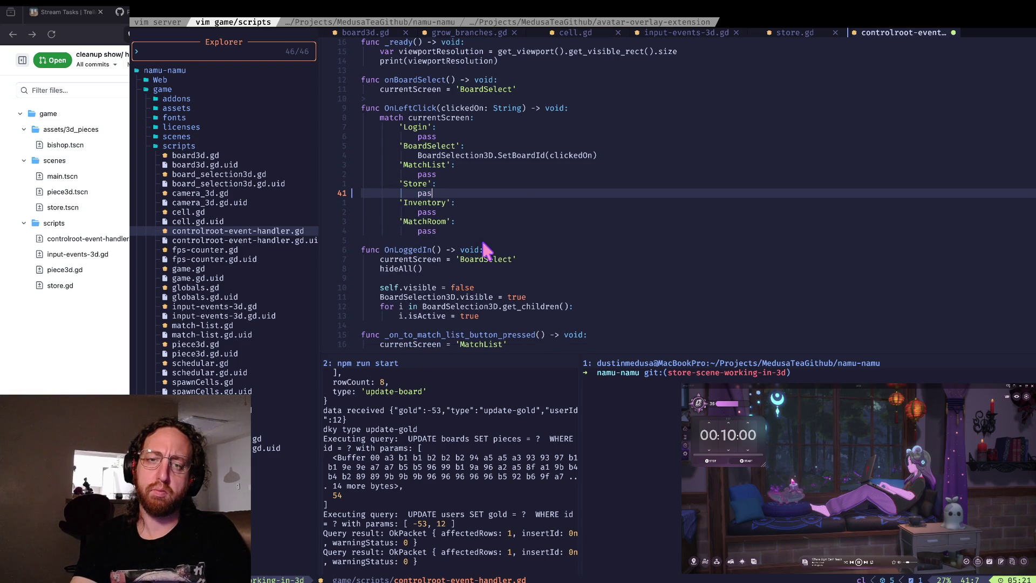
key(ctrl+s)
key(k)
key(k)
key(k)
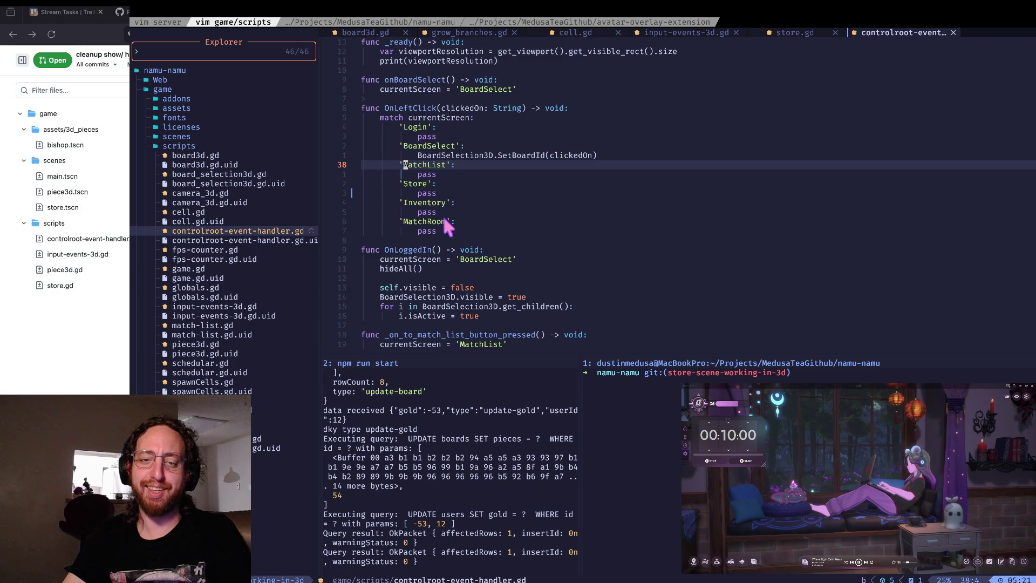
key(super+Tab)
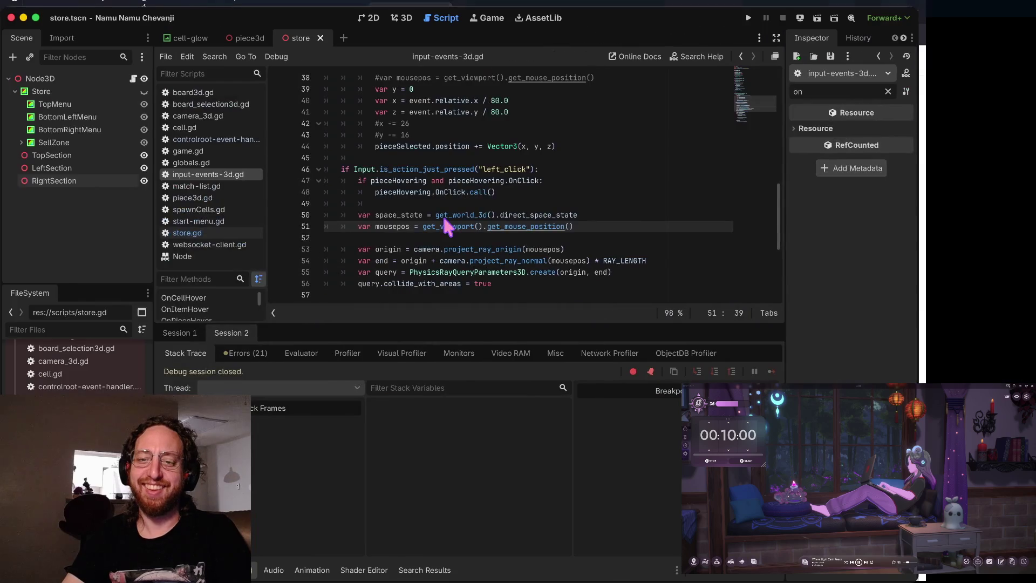
Step: Run the game, log in, and open the middle board's chess-piece store, then close it and return to PR #31
key(super+b)
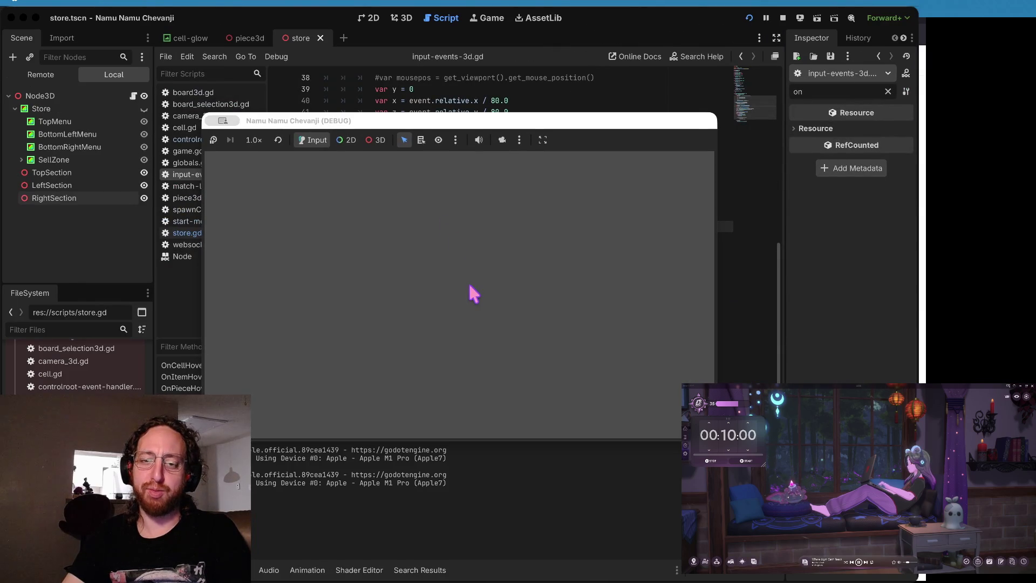
click(461, 289)
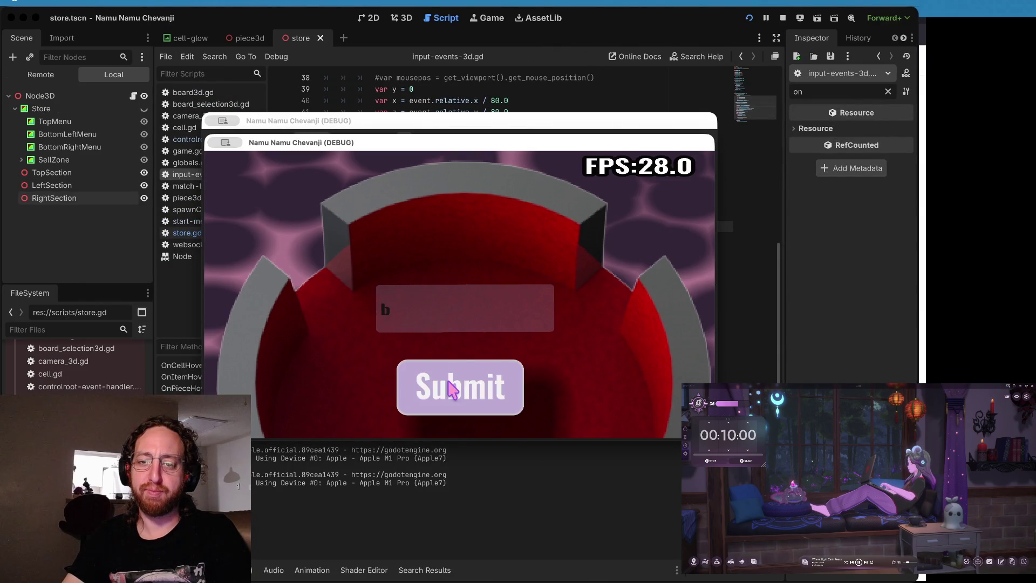
click(454, 386)
click(505, 341)
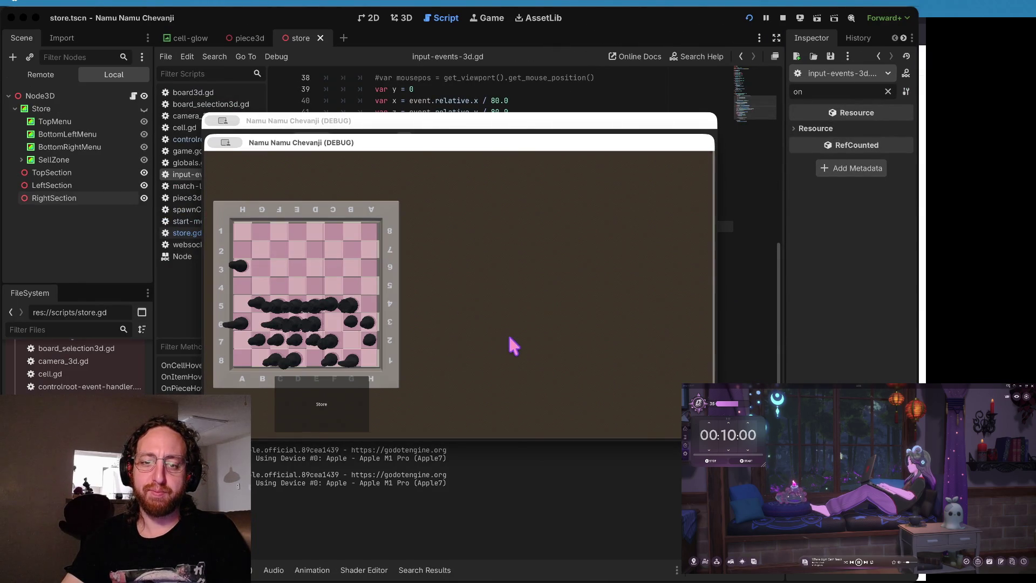
click(332, 416)
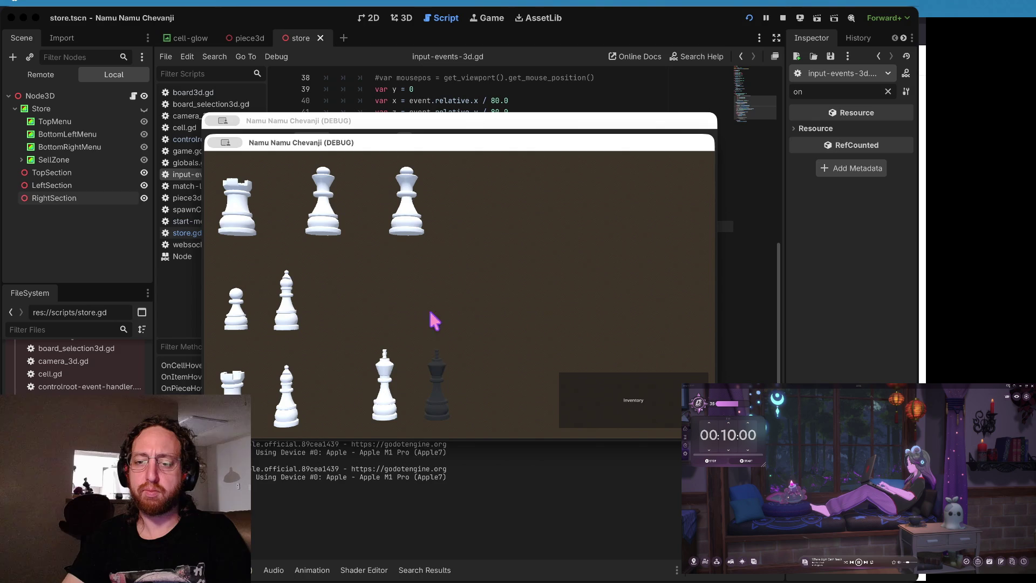
key(super+q)
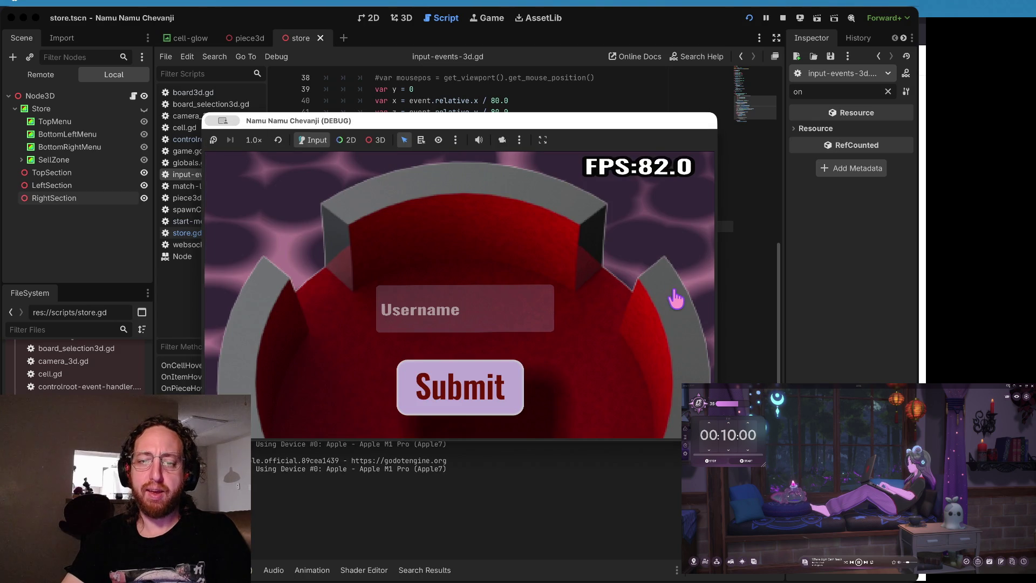
key(ctrl+Right)
key(ctrl+Right)
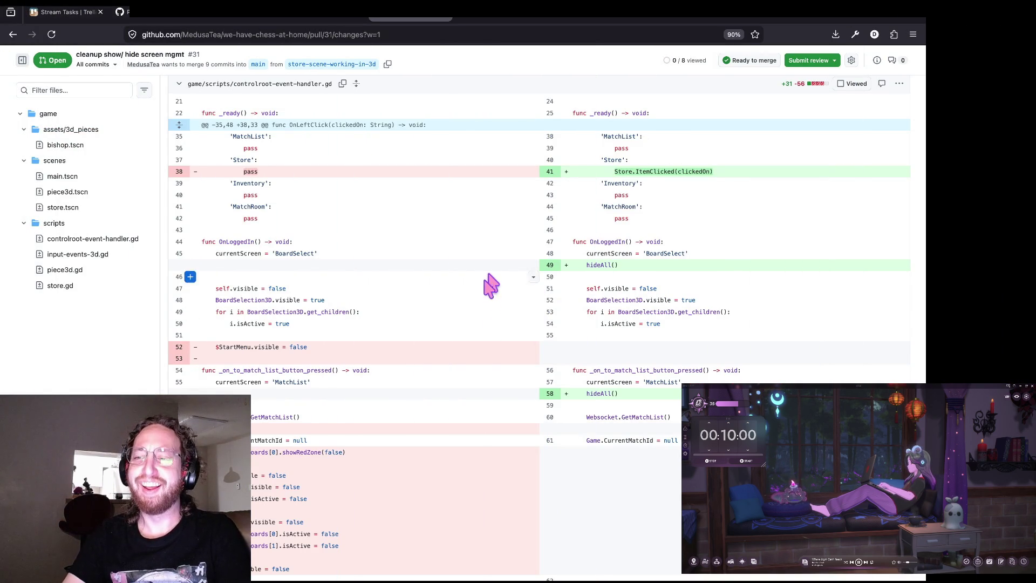
Step: Review the input-events-3d.gd changes in PR #31's Files changed diff
click(851, 60)
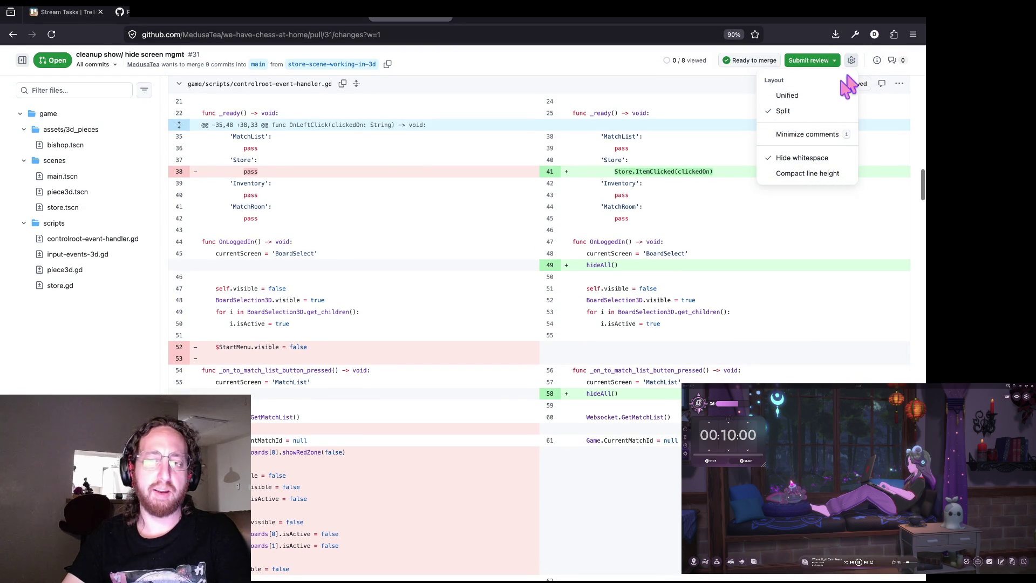
click(606, 85)
scroll(412, 312, down, 2)
scroll(456, 278, up, 1)
scroll(453, 275, down, 2)
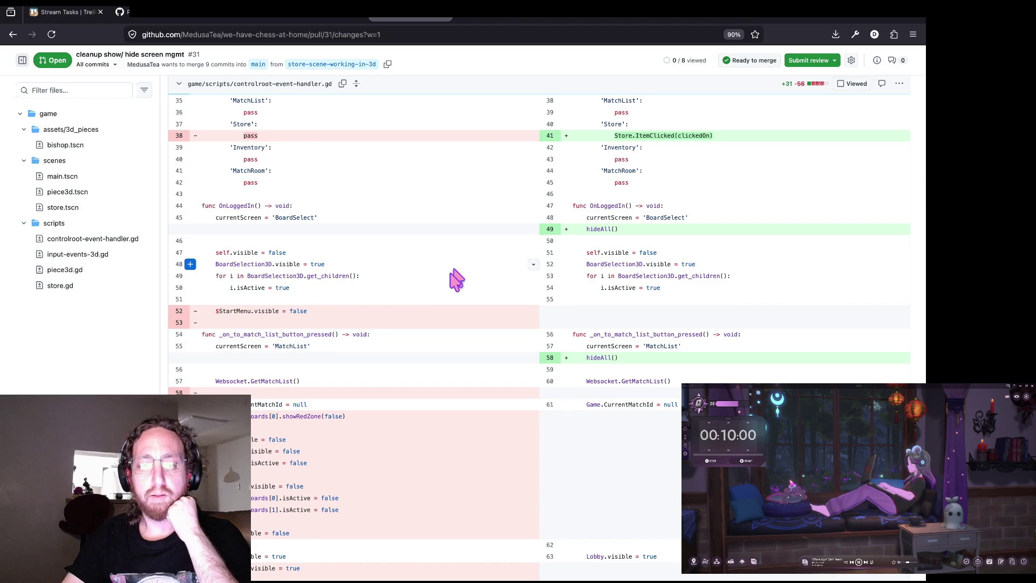
scroll(479, 243, down, 2)
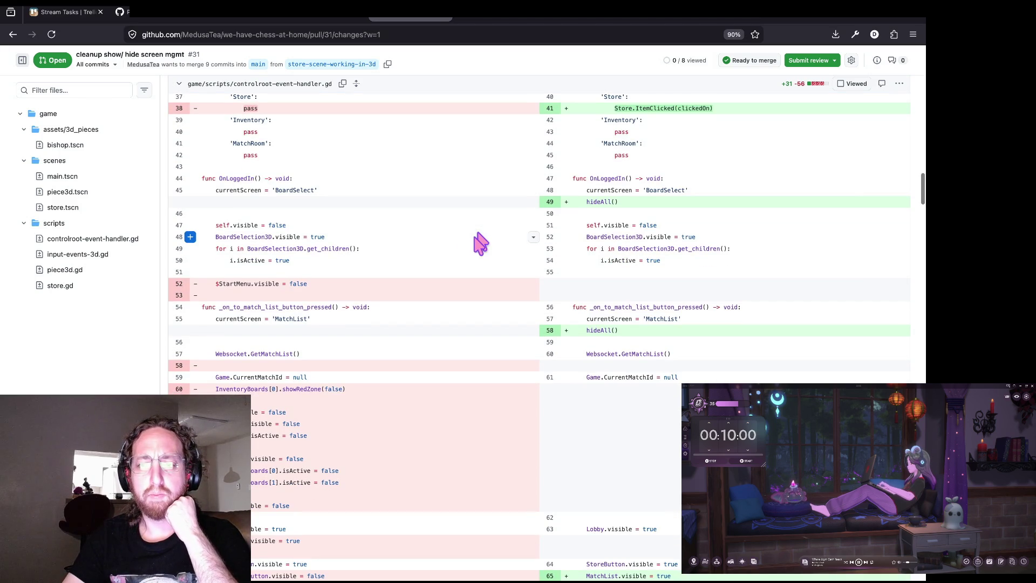
scroll(479, 243, down, 4)
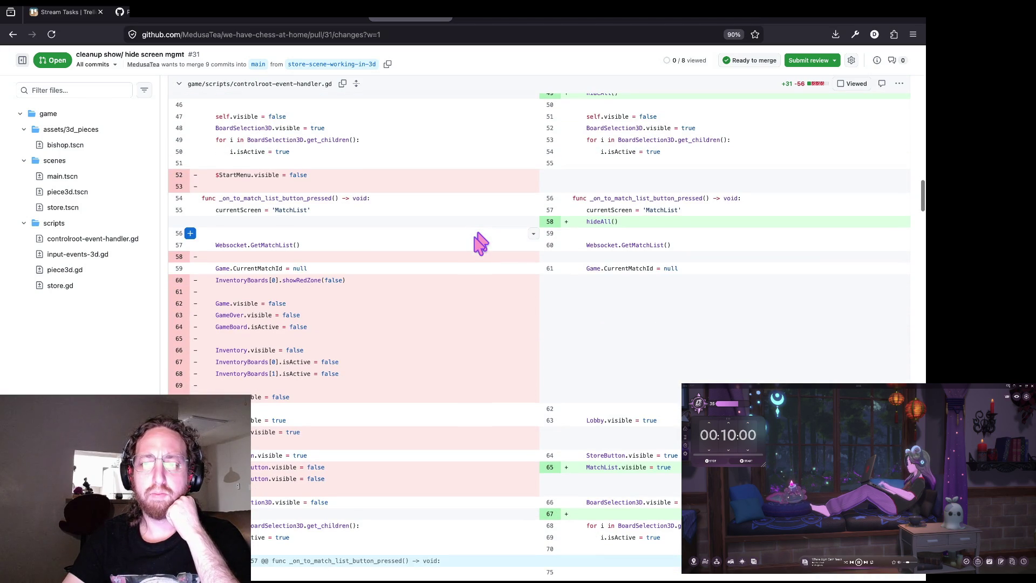
scroll(479, 243, down, 1)
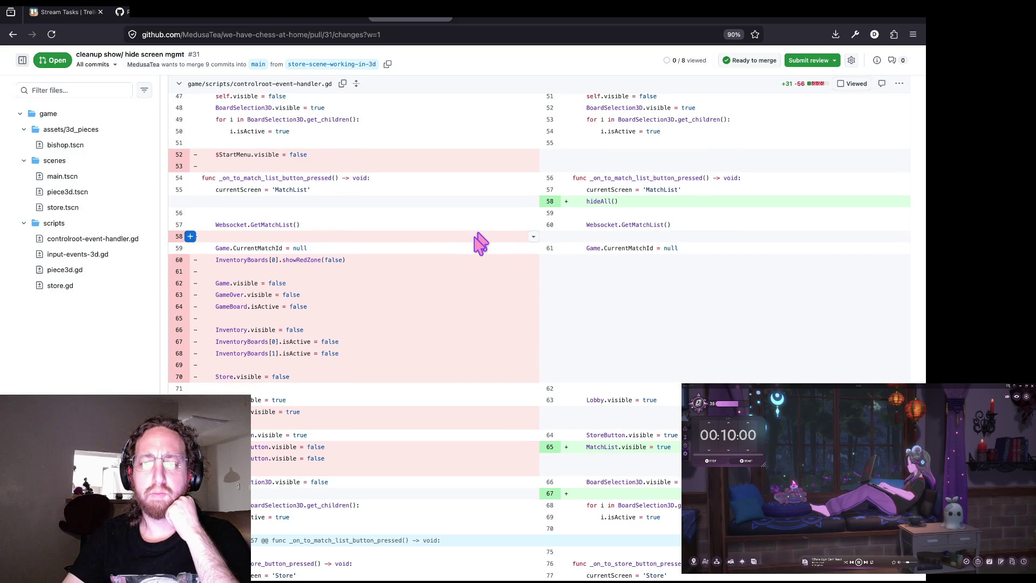
scroll(479, 243, down, 5)
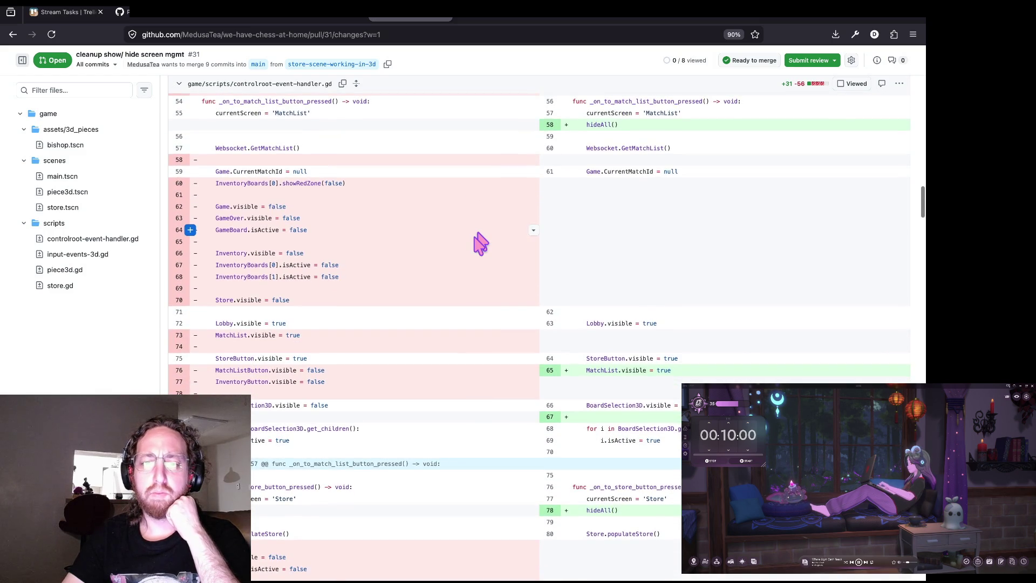
scroll(479, 243, down, 8)
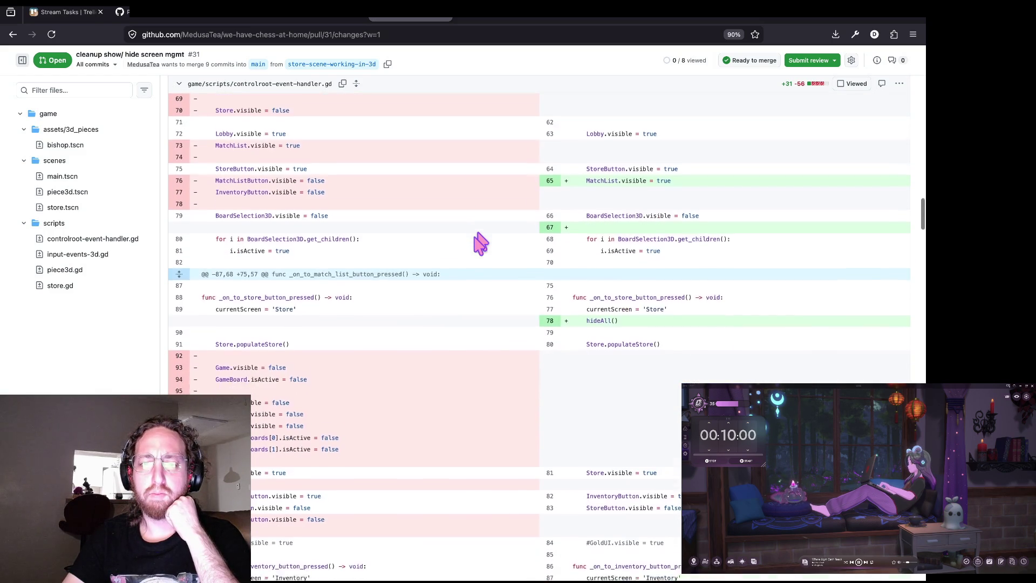
scroll(479, 243, down, 14)
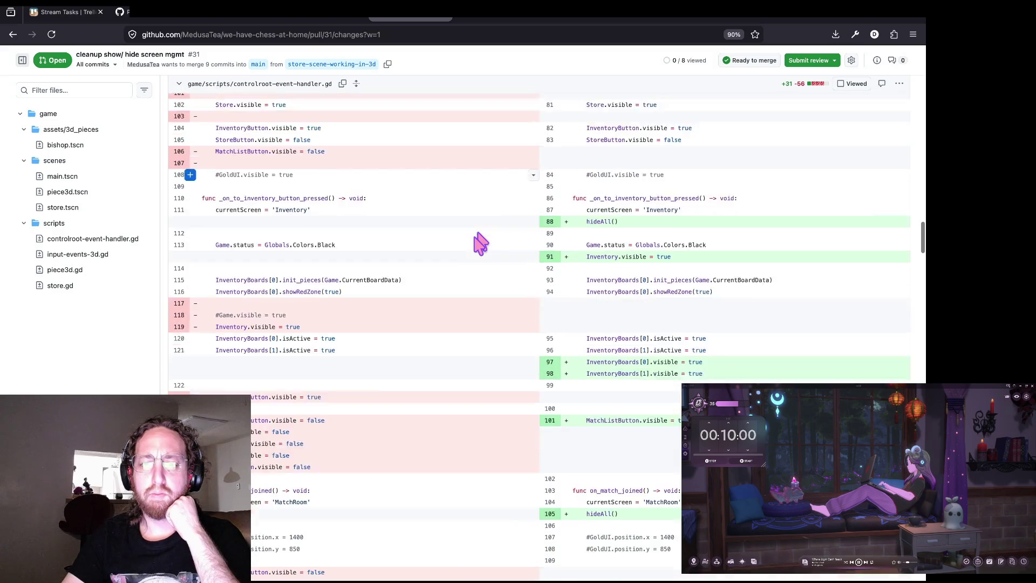
Step: Read the piece3d.gd diff, then return to Godot with the caret on empty line 49
scroll(479, 243, down, 9)
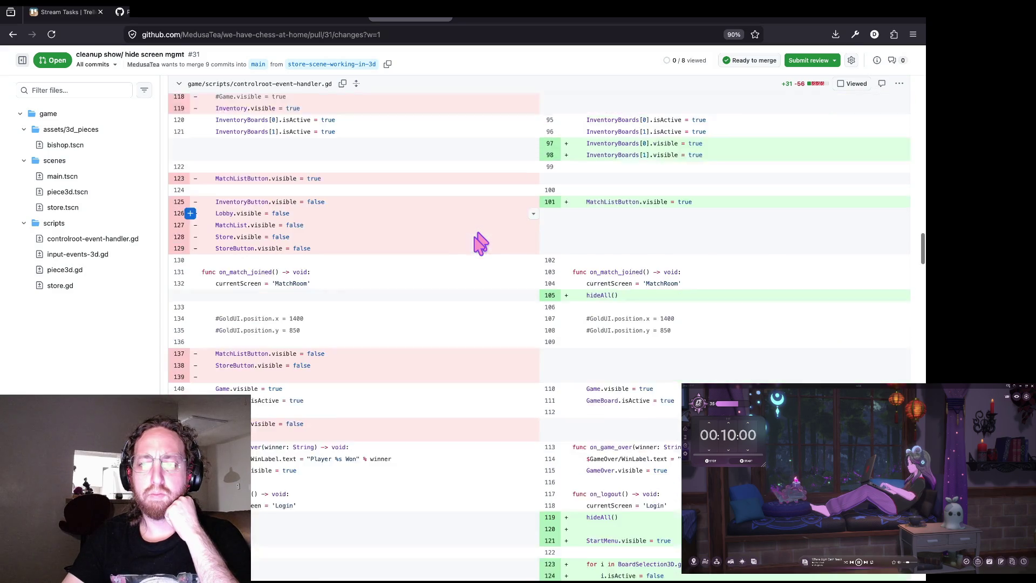
scroll(479, 243, down, 19)
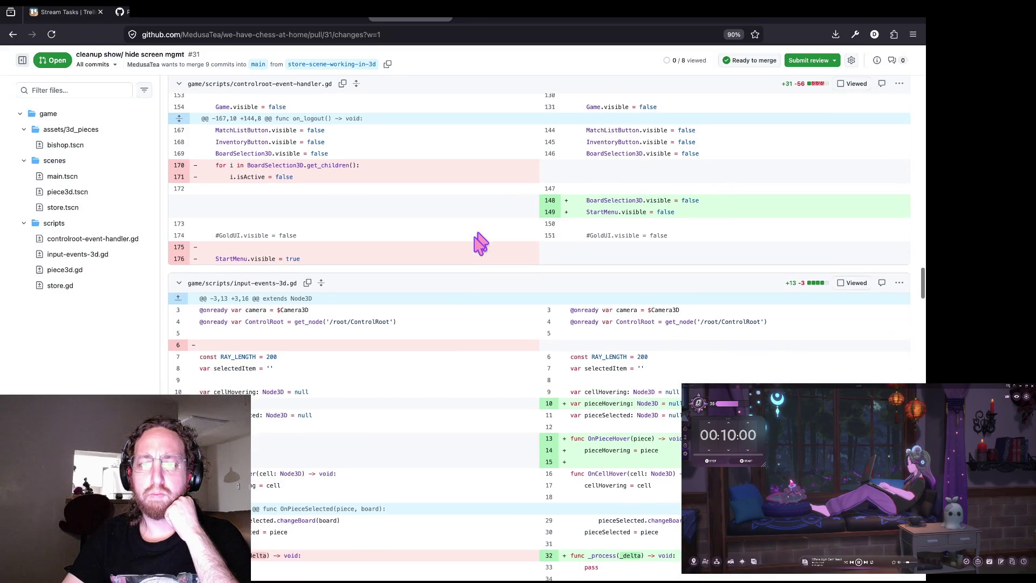
scroll(479, 243, down, 7)
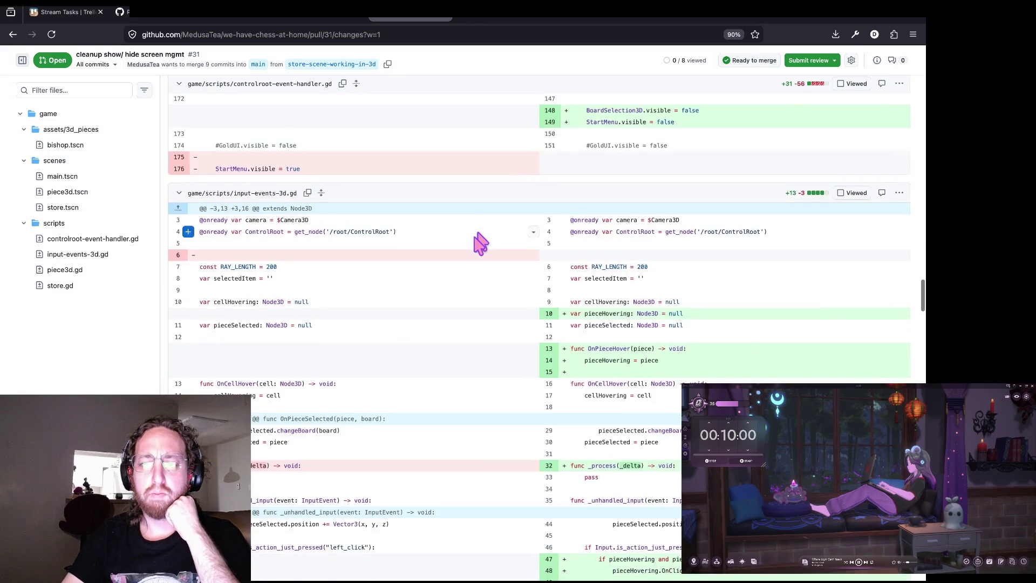
scroll(479, 243, down, 7)
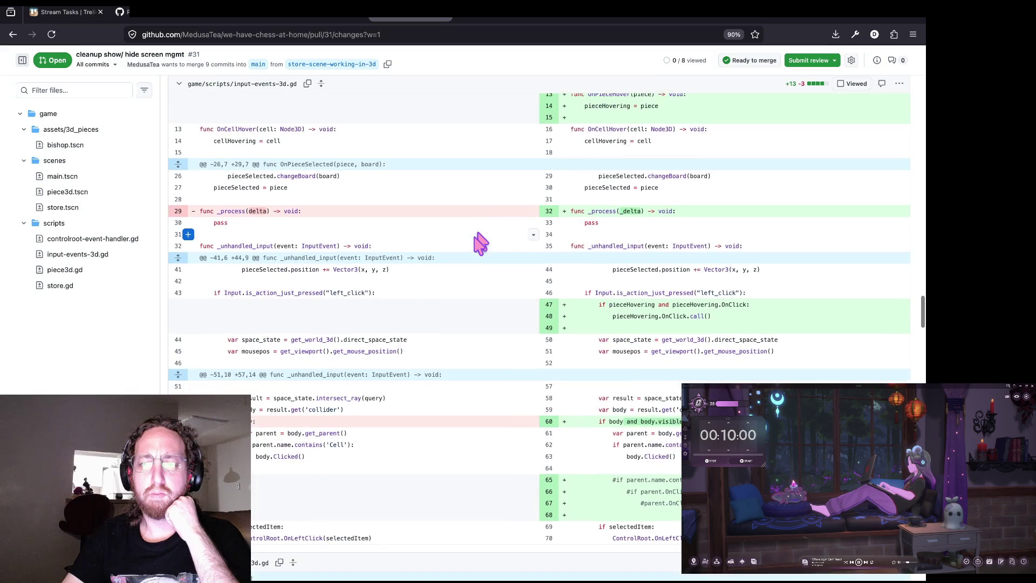
scroll(478, 243, down, 4)
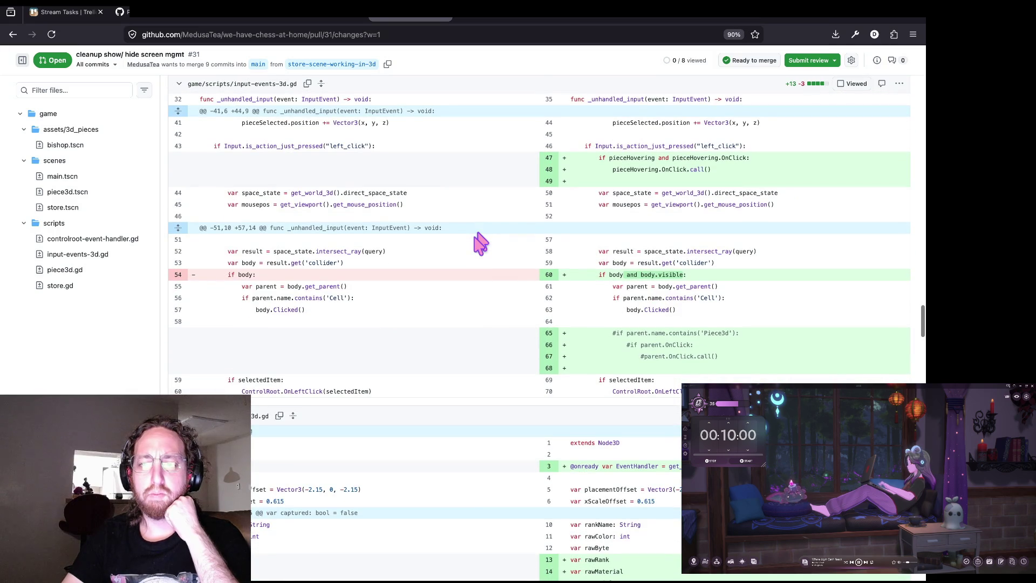
scroll(479, 243, down, 2)
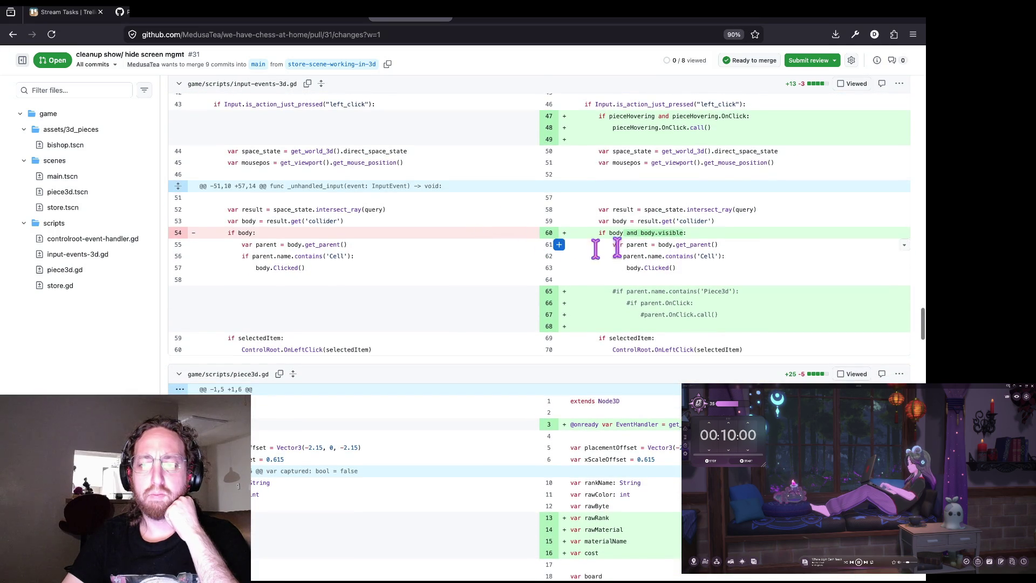
scroll(629, 243, down, 2)
scroll(517, 269, down, 6)
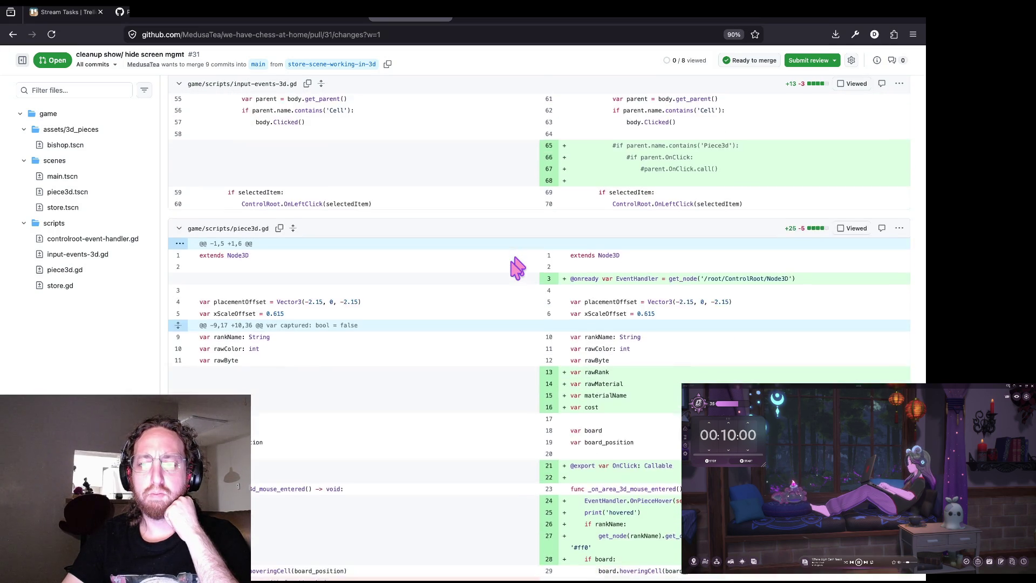
scroll(517, 269, down, 8)
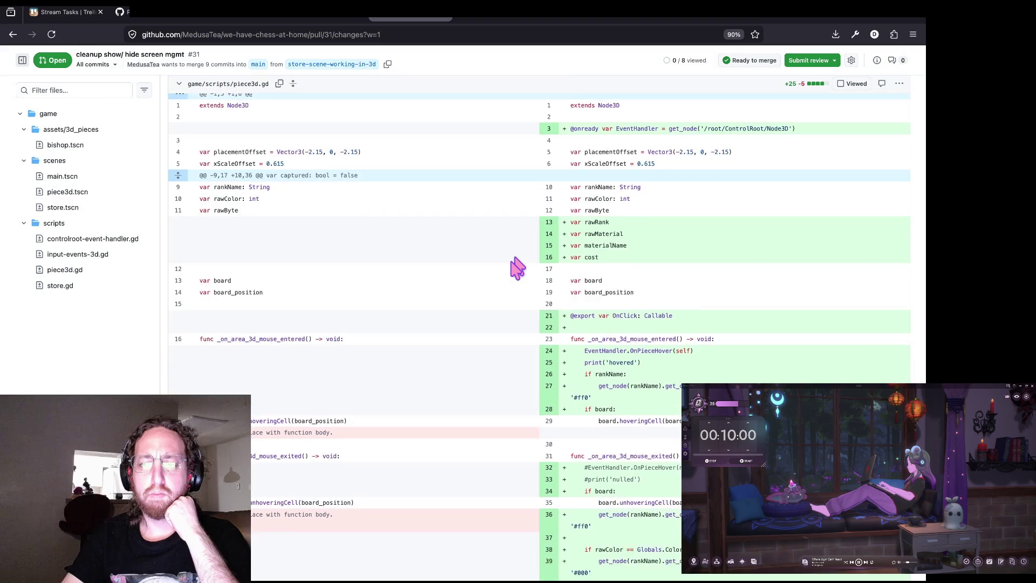
scroll(517, 269, down, 4)
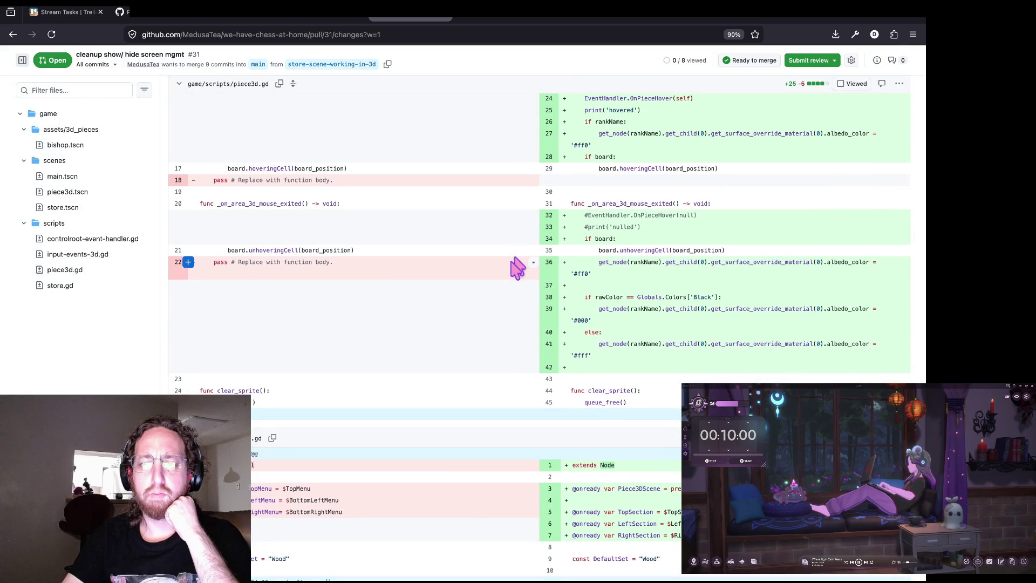
scroll(517, 269, down, 1)
scroll(517, 268, up, 2)
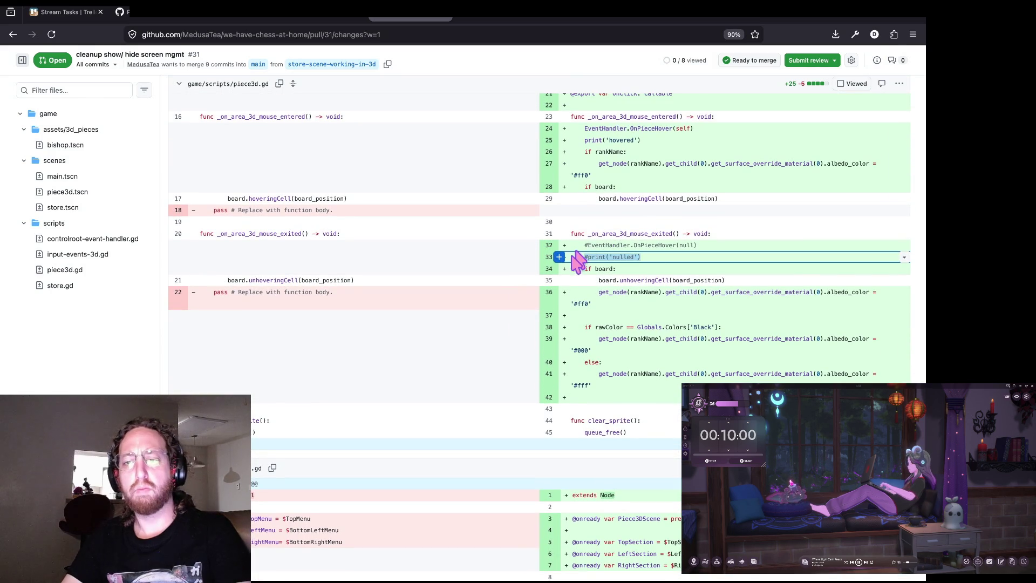
key(super+Tab)
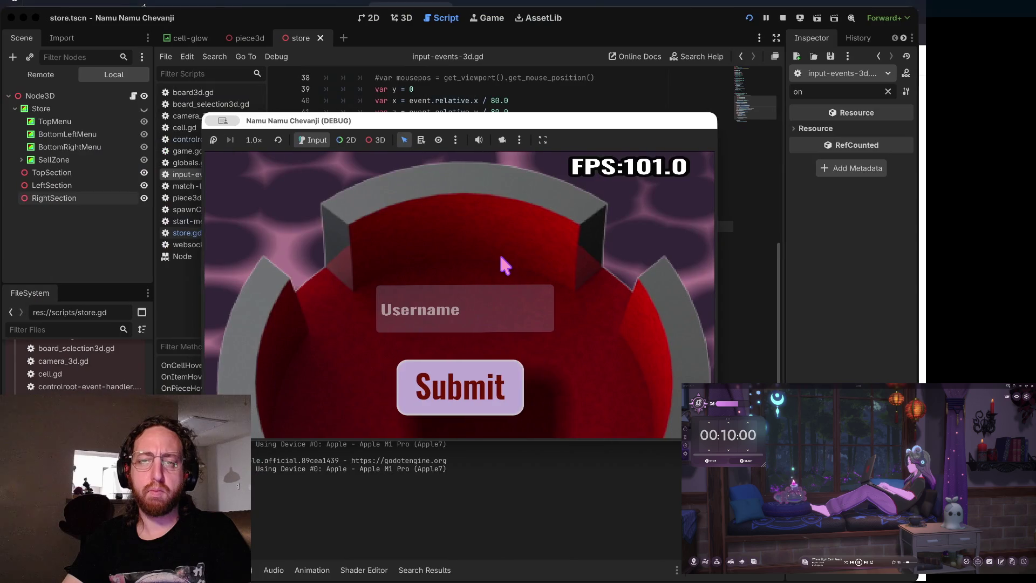
click(480, 200)
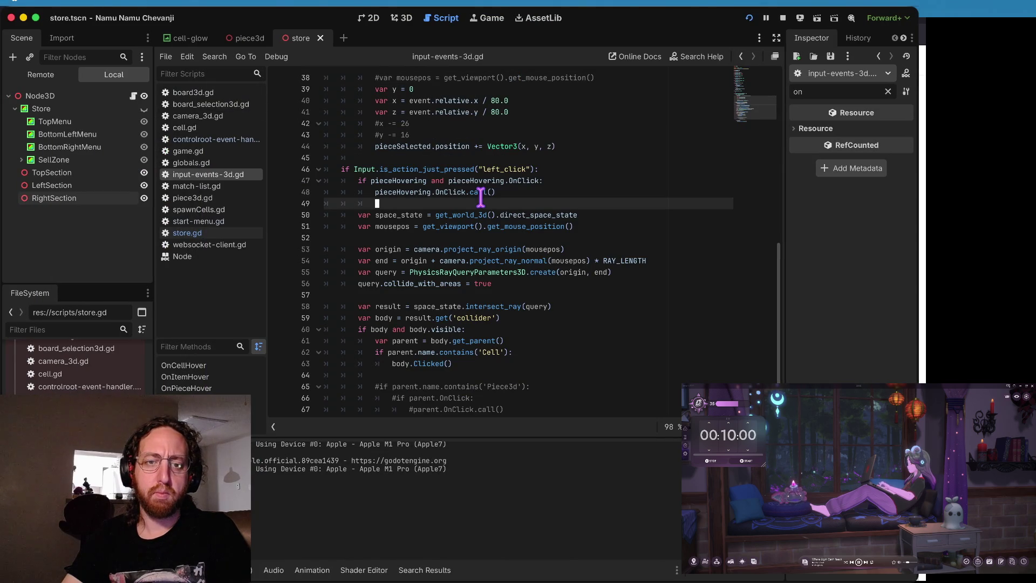
Step: In piece3d.gd, uncomment the OnPieceHover(null) call and print lines 32–33 in the mouse-exit handler
click(208, 198)
scroll(493, 224, down, 2)
click(441, 289)
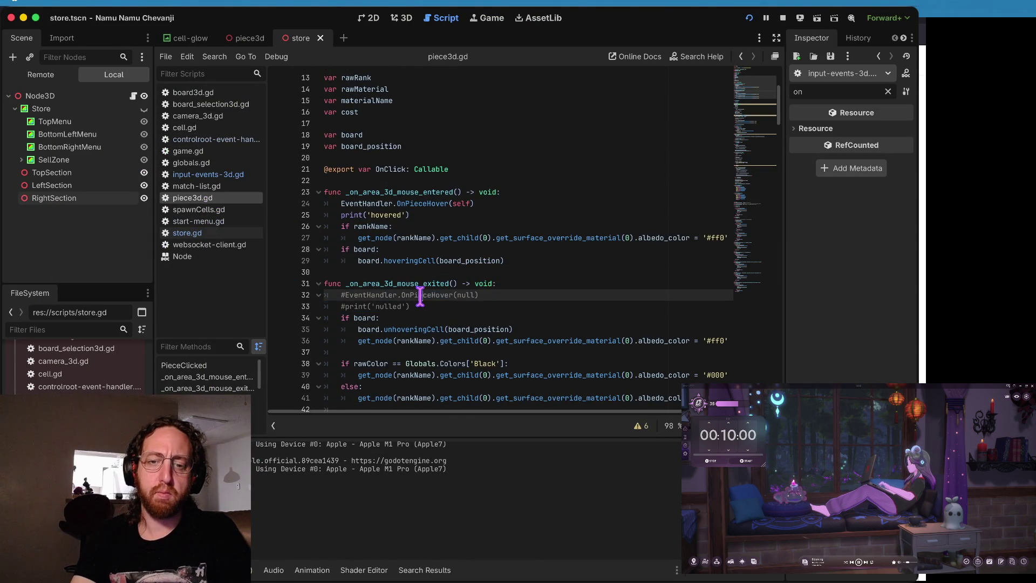
key(ctrl+k)
key(Down)
key(ctrl+k)
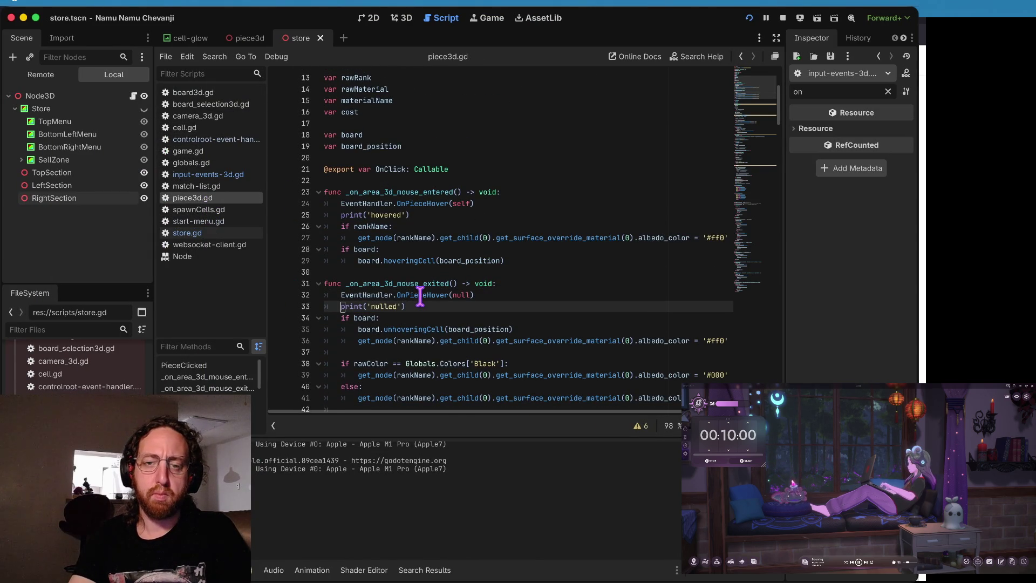
Step: Delete the hovered and nulled debug print lines and relaunch the game
key(ctrl+shift+k)
key(Up)
key(Up)
key(Up)
key(ctrl+shift+k)
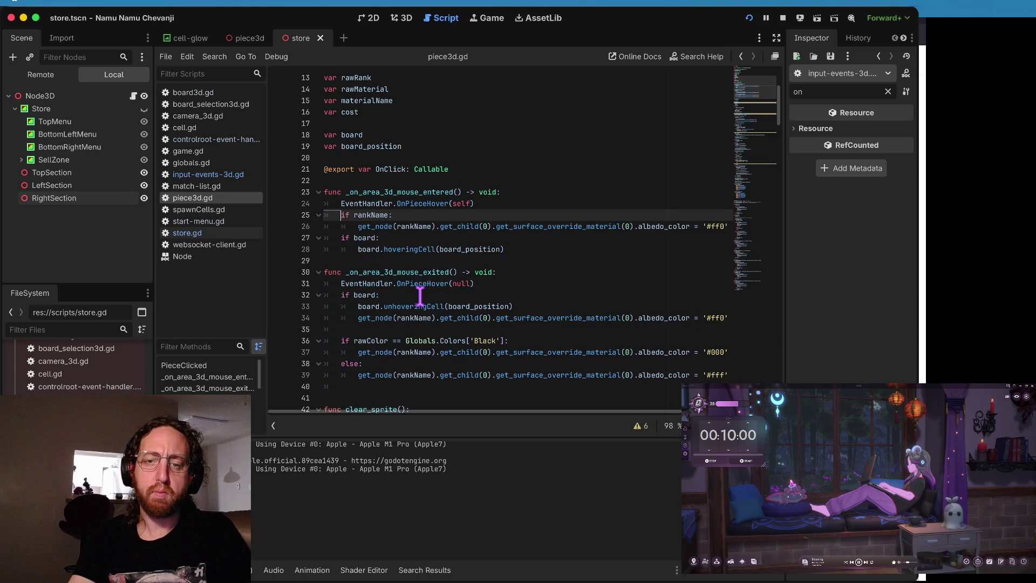
key(super+b)
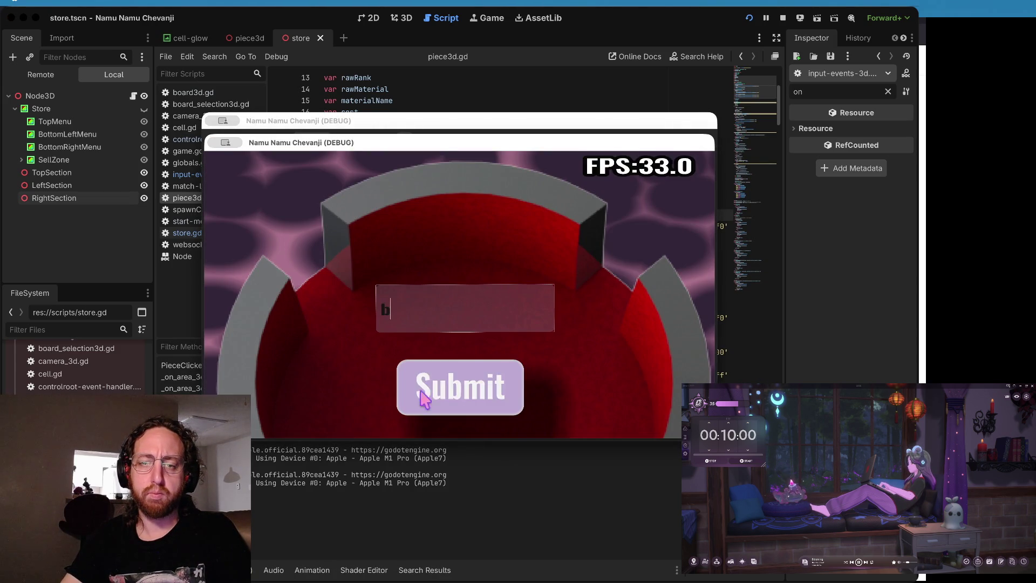
Step: Log in and buy the third knight and the white queen from the store, then return to the script editor
click(421, 402)
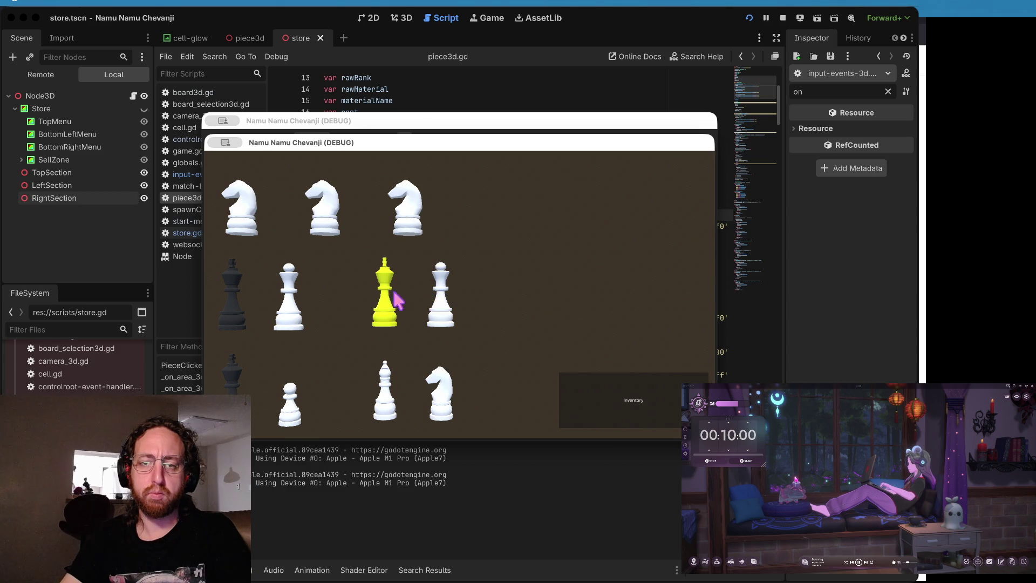
click(416, 208)
click(440, 308)
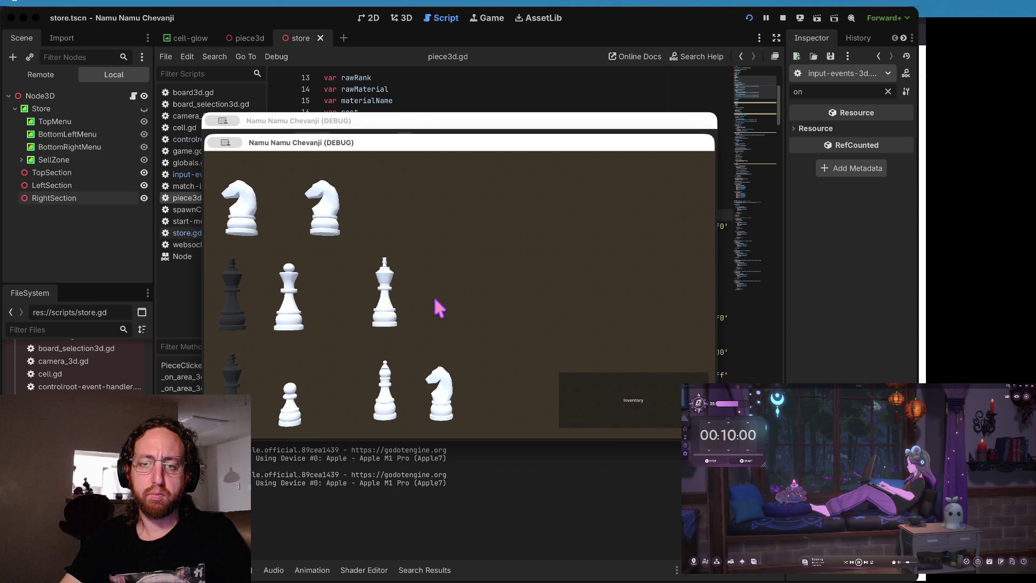
click(560, 92)
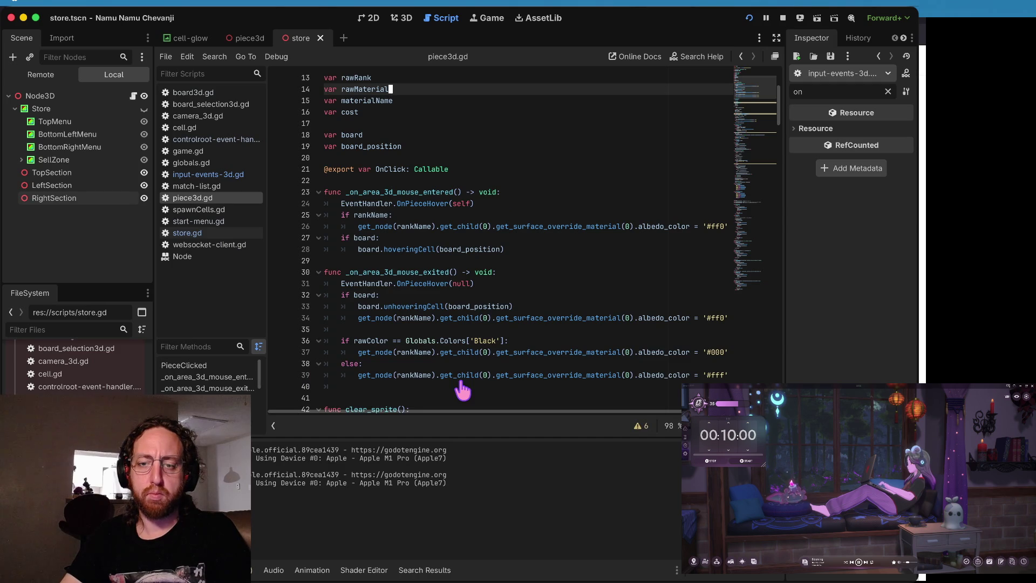
Step: In the tmux terminal, commit the two changed script files to store-scene-working-in-3d
key(super+Tab)
key(Return)
key(Return)
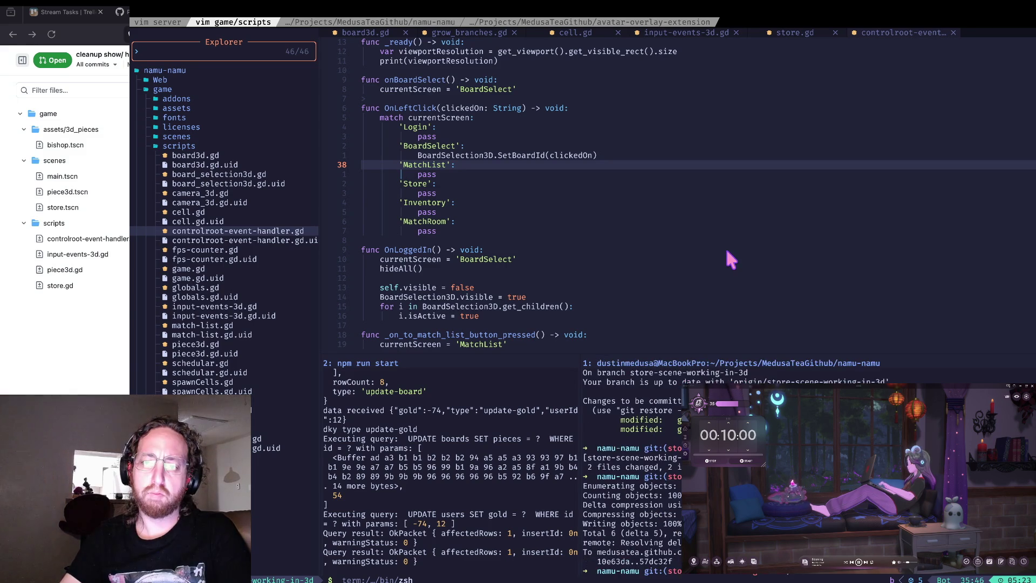
Step: Push the commit, then inspect piece3d.gd's Black check and rawColor lines 38–39 in PR #31's diff
key(alt+Tab)
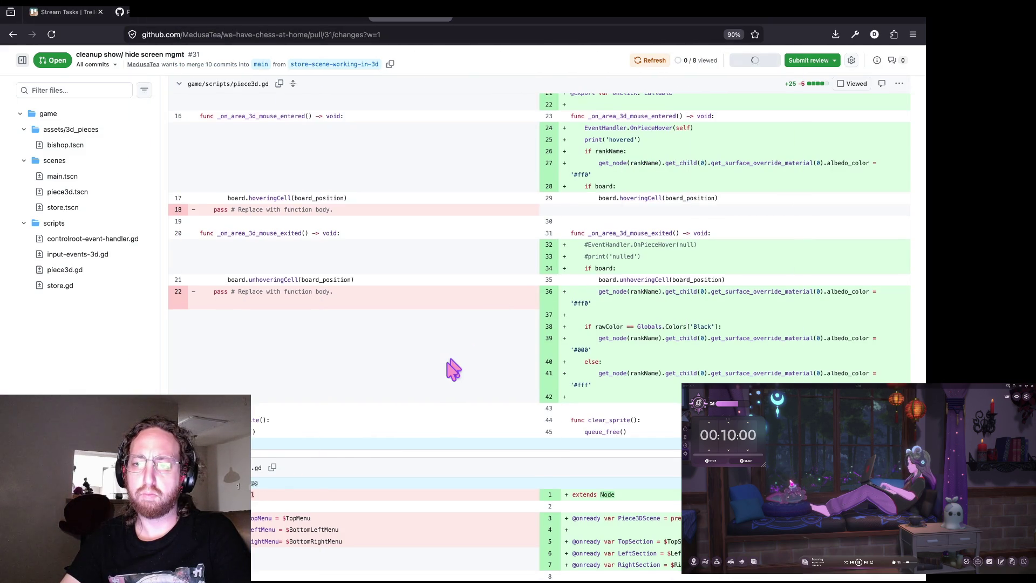
scroll(453, 370, down, 3)
scroll(474, 328, down, 2)
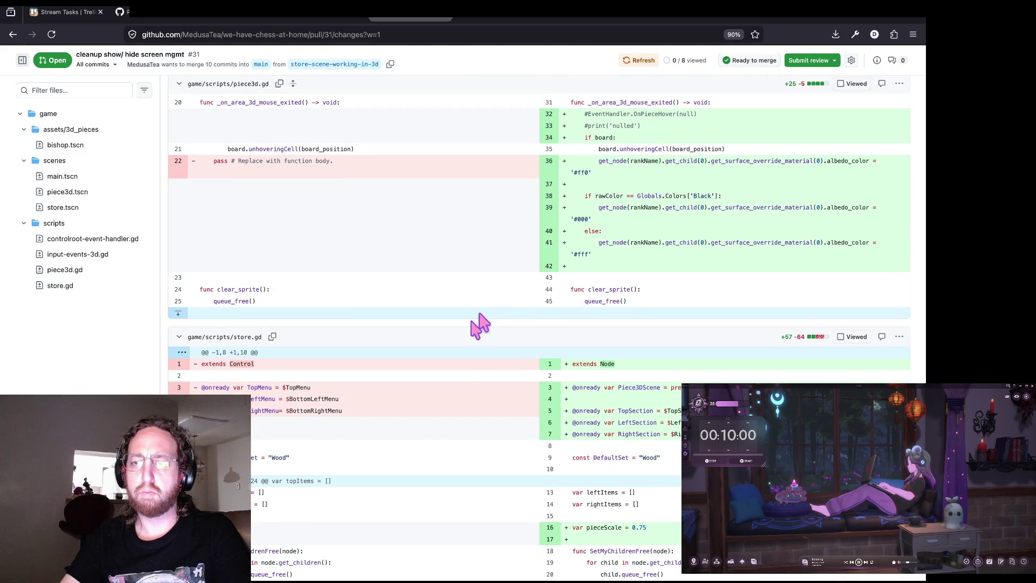
click(594, 196)
click(700, 212)
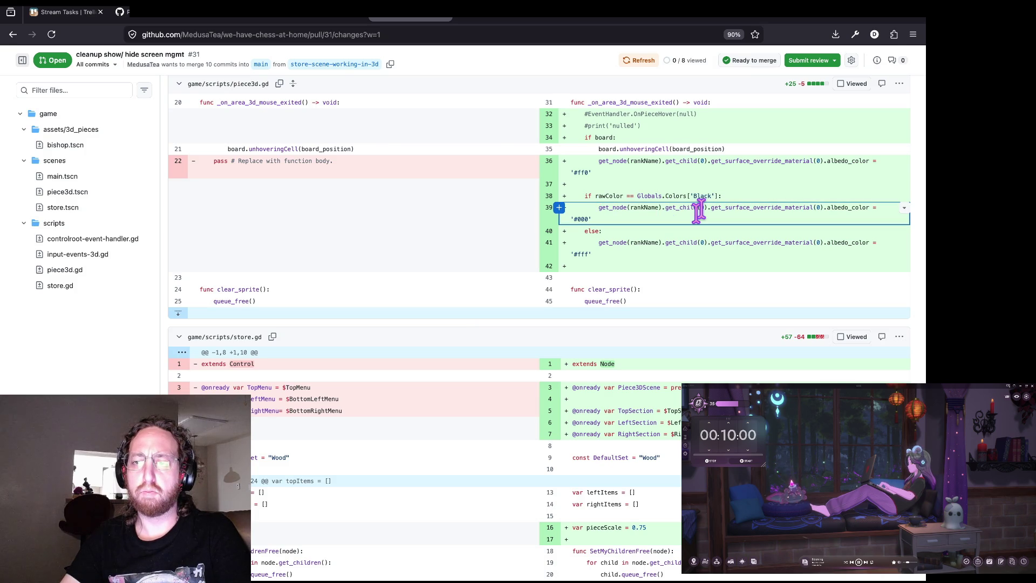
scroll(691, 243, up, 1)
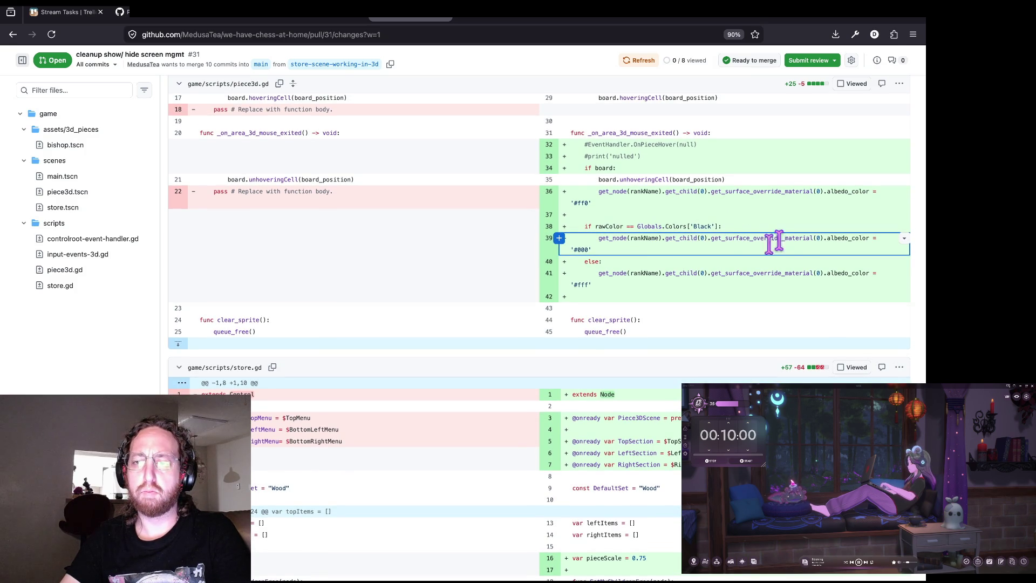
click(650, 227)
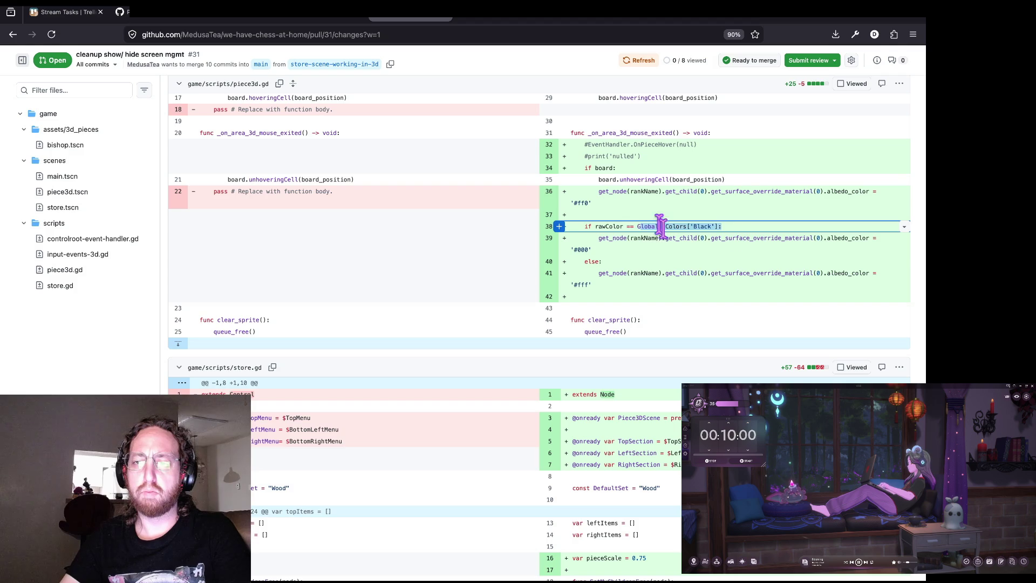
double_click(610, 226)
scroll(518, 319, down, 2)
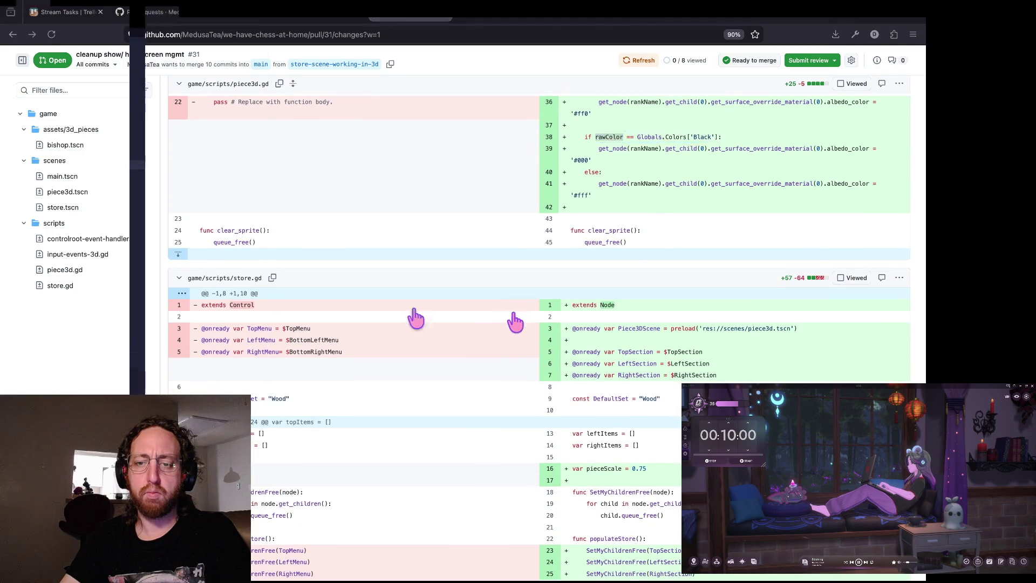
key(super+Tab)
key(super+Tab)
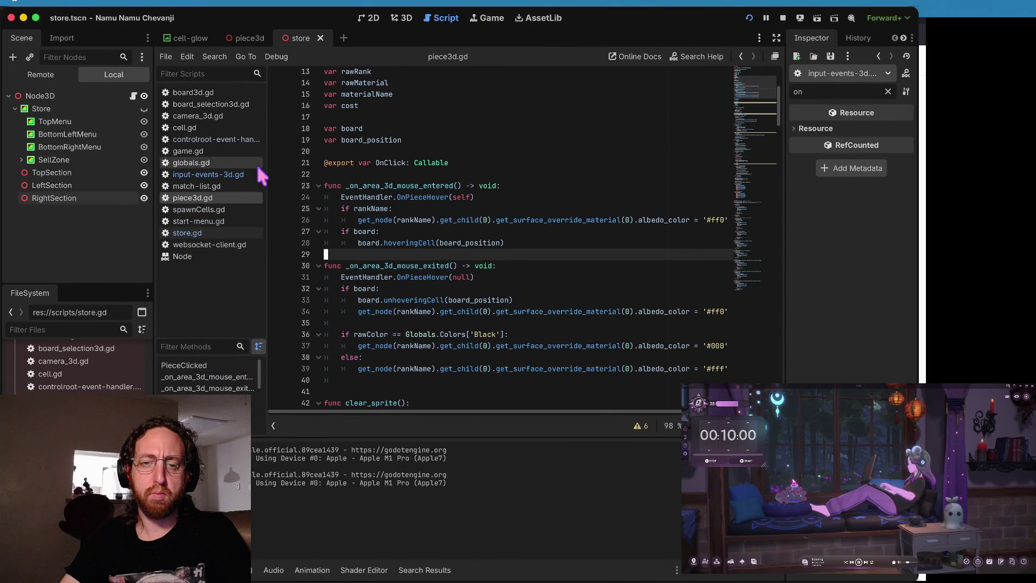
Step: Open store.gd and look over the Websocket call around lines 64–65
click(208, 234)
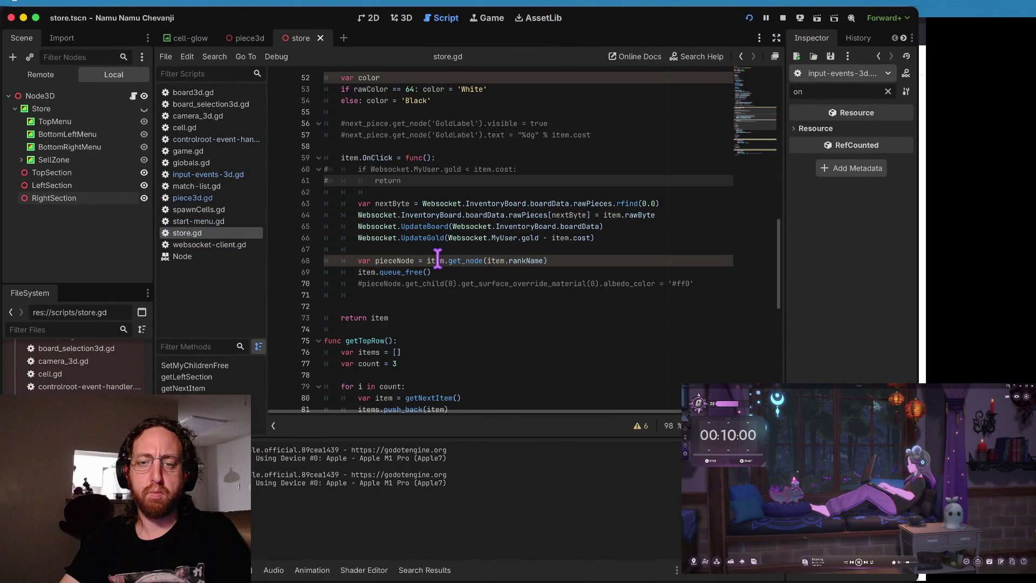
scroll(439, 213, down, 10)
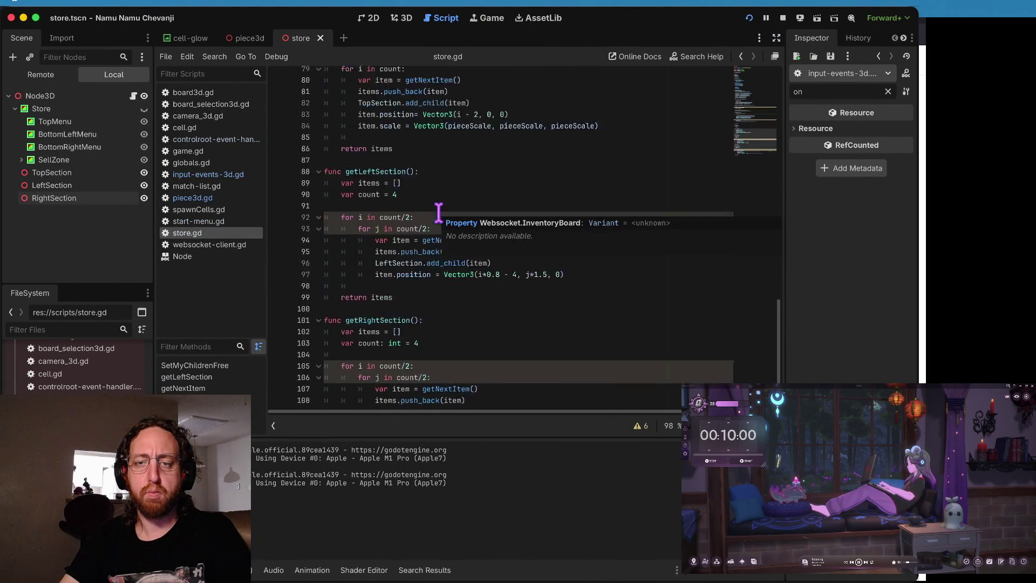
scroll(439, 213, up, 10)
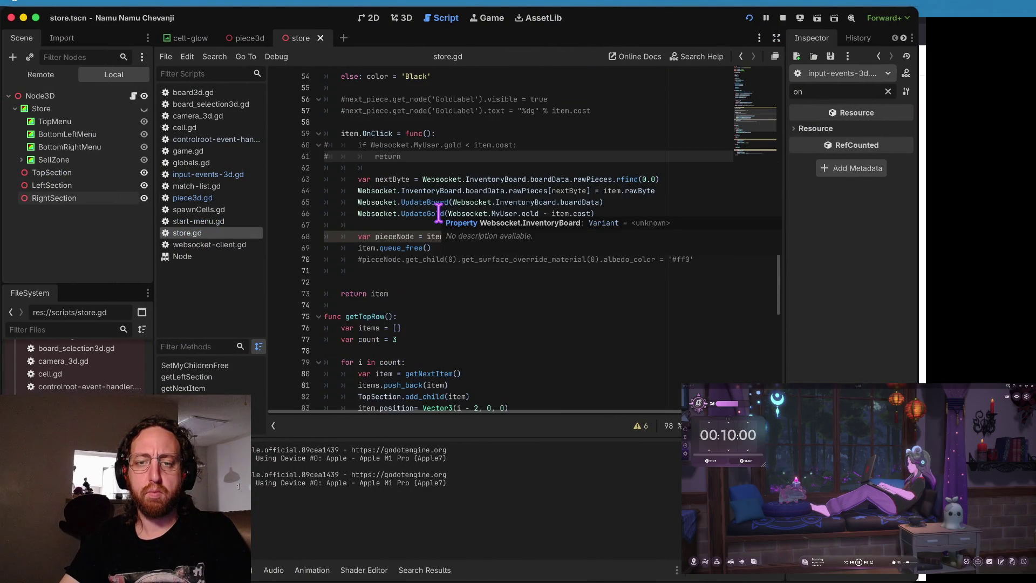
click(390, 204)
key(Up)
key(Up)
key(Down)
scroll(582, 209, up, 3)
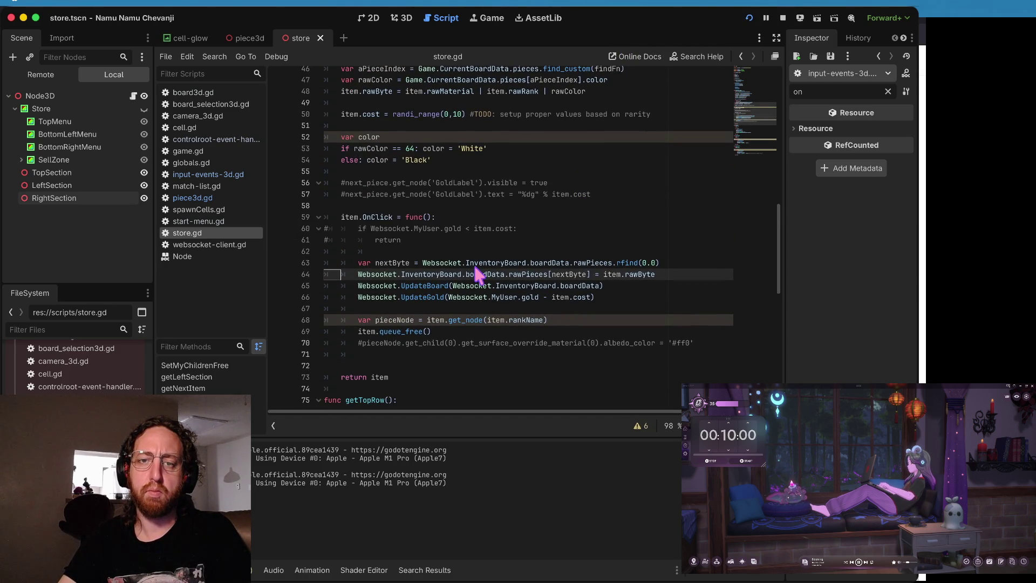
scroll(478, 272, up, 6)
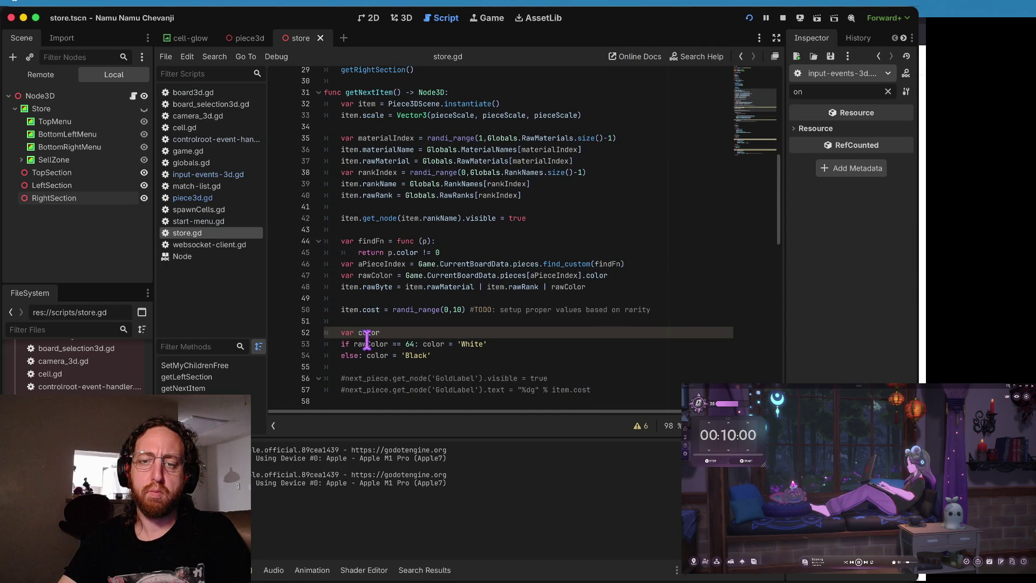
scroll(374, 308, down, 6)
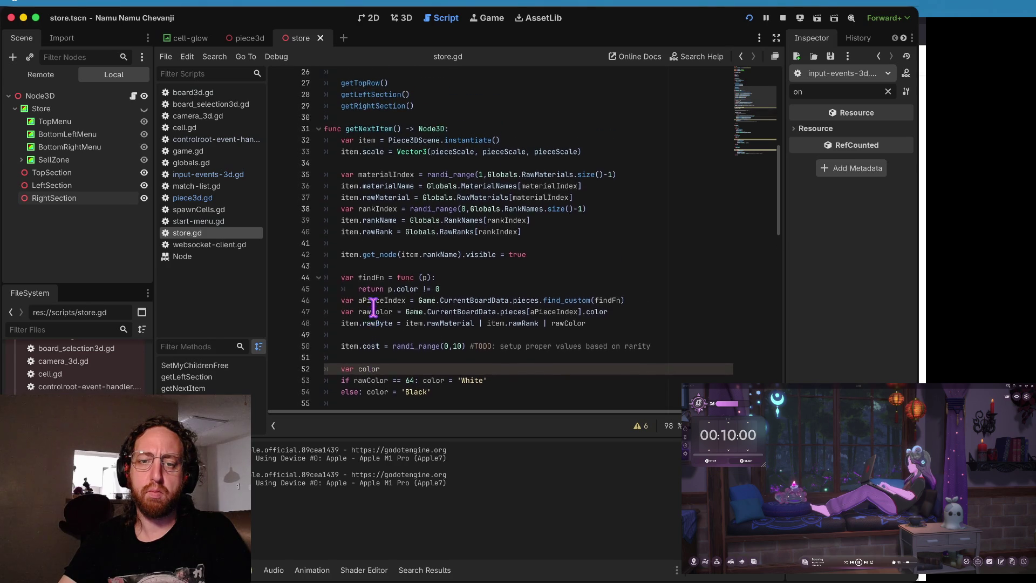
scroll(373, 308, up, 5)
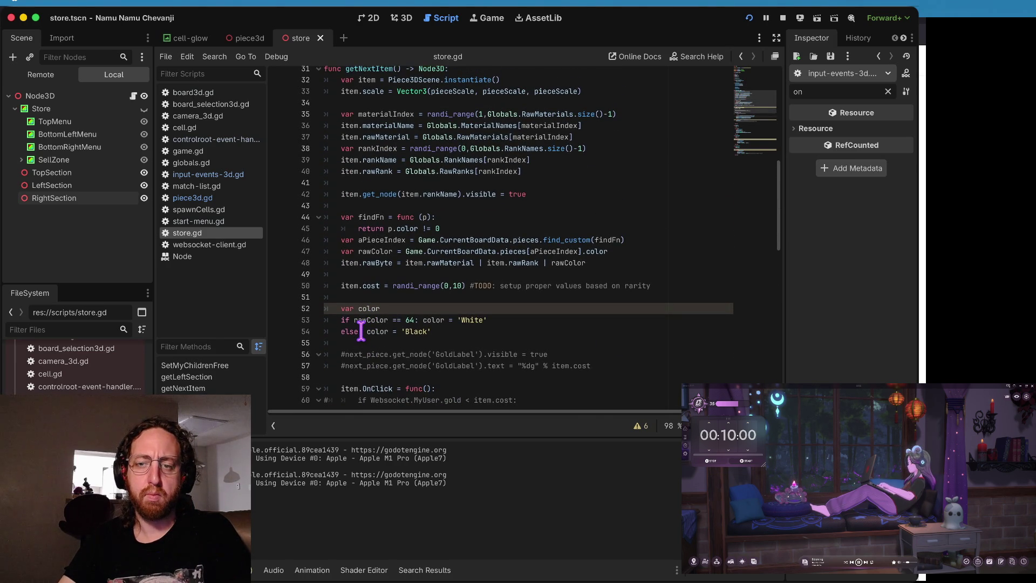
scroll(361, 319, up, 2)
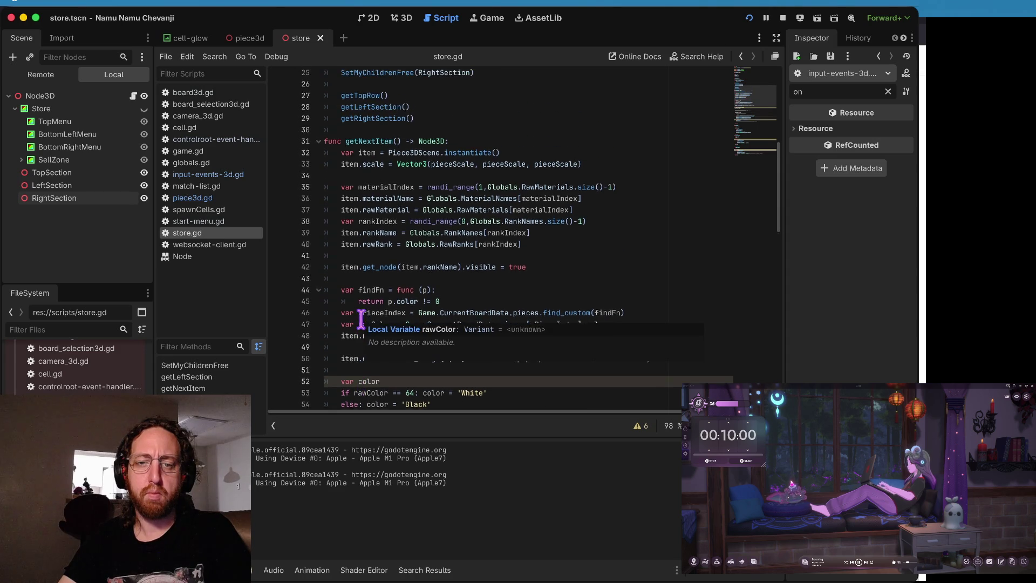
Step: Read getNextItem's White/Black piece-colour lookup and item.OnClick, then return to PR #31's diff
click(398, 203)
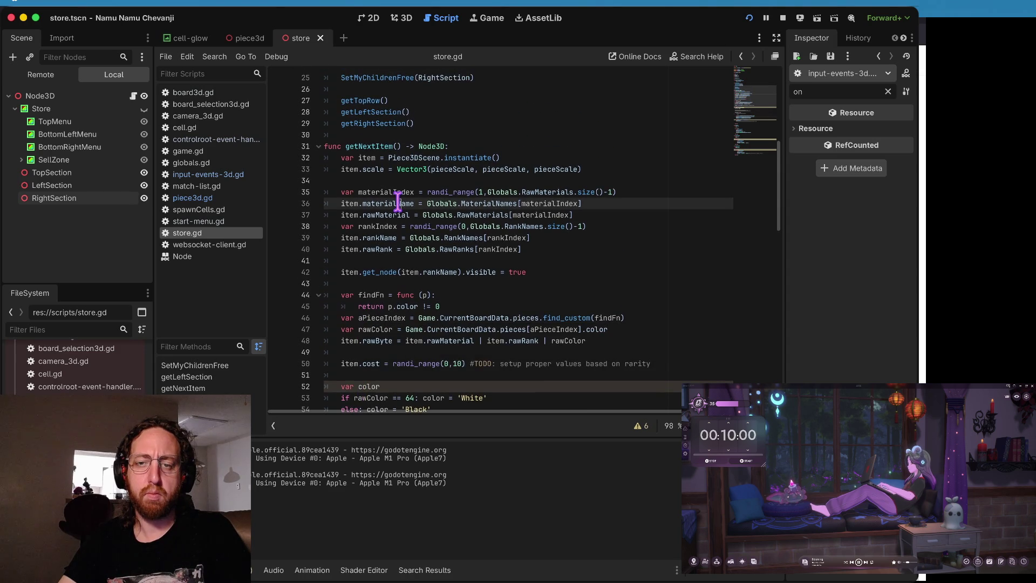
scroll(517, 200, down, 3)
click(520, 209)
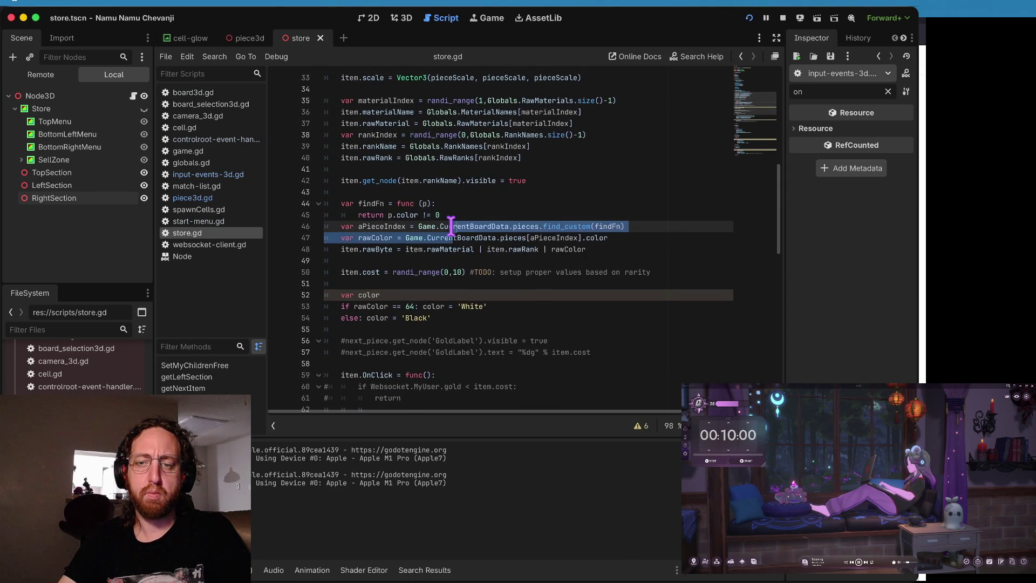
scroll(539, 216, down, 2)
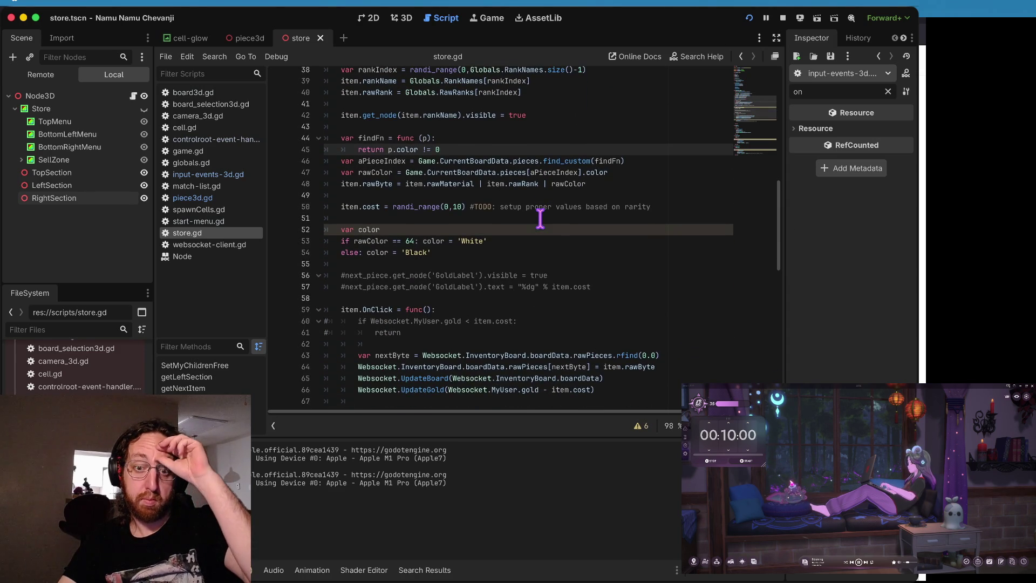
scroll(540, 219, down, 5)
scroll(541, 219, down, 5)
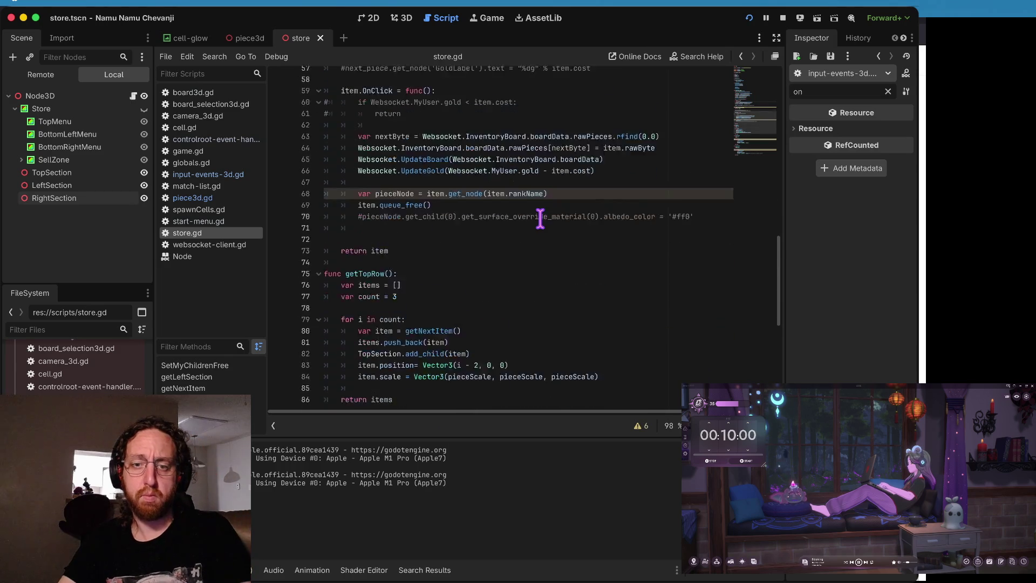
scroll(540, 219, up, 10)
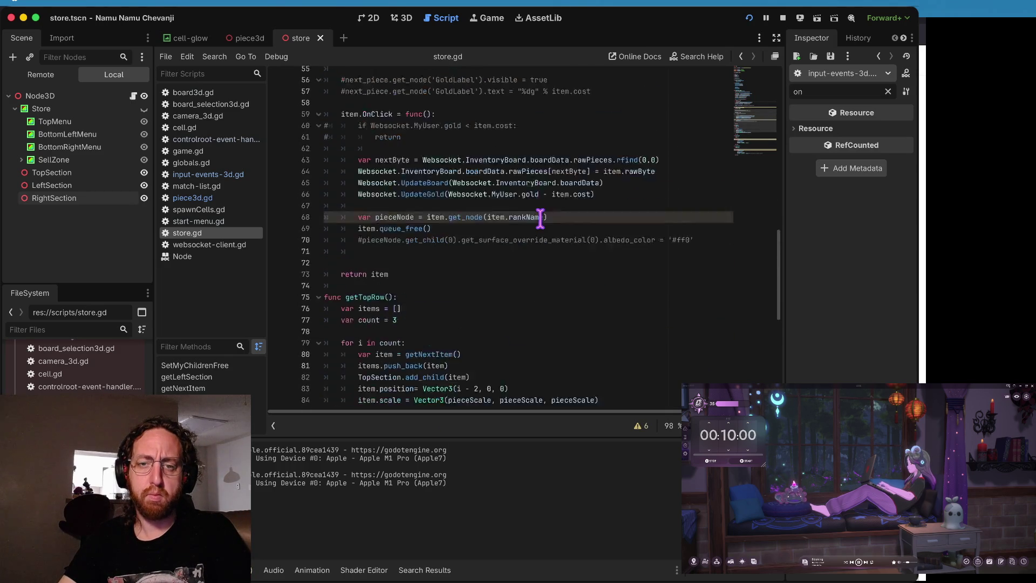
scroll(540, 218, down, 1)
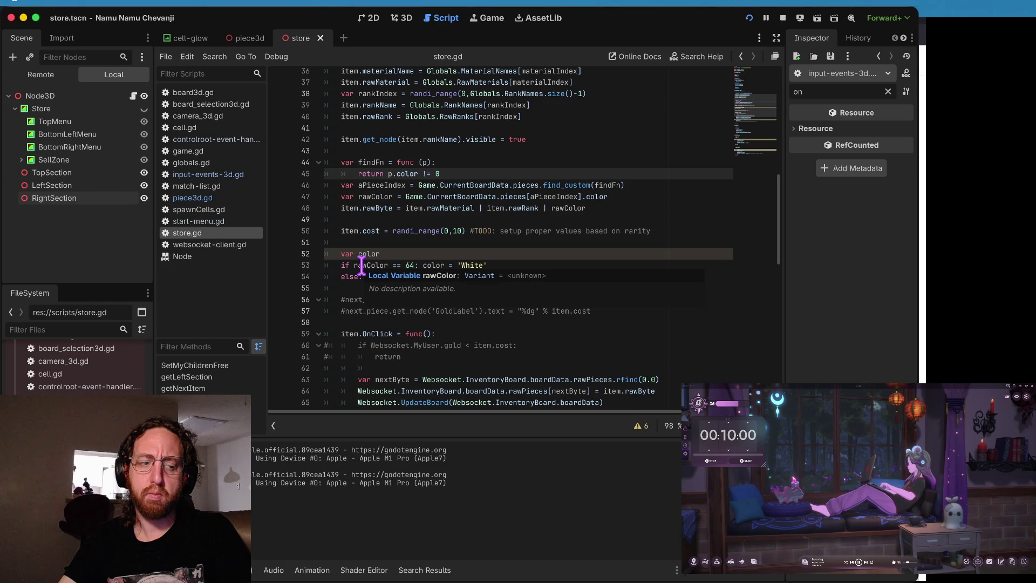
scroll(361, 264, up, 1)
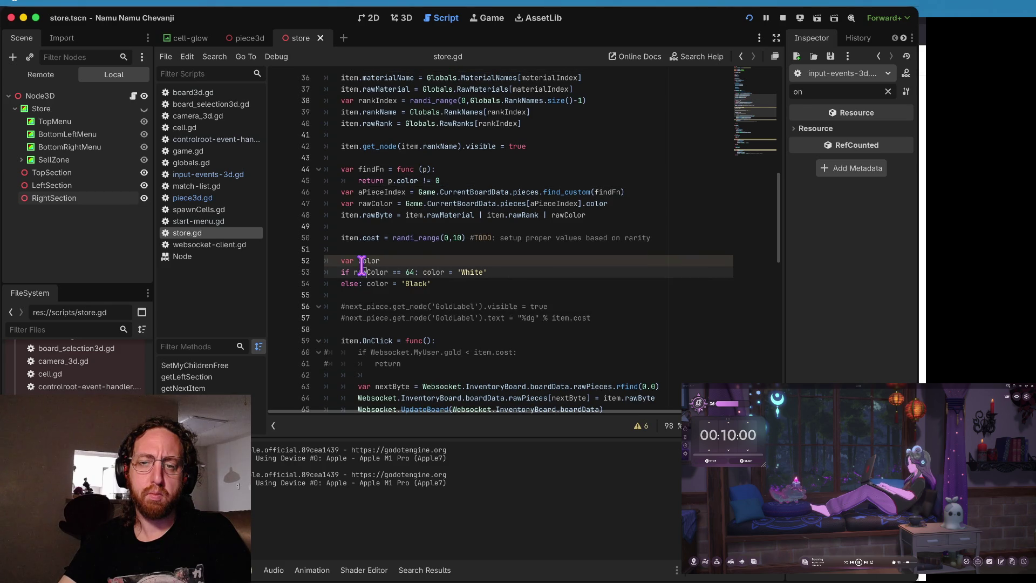
click(455, 283)
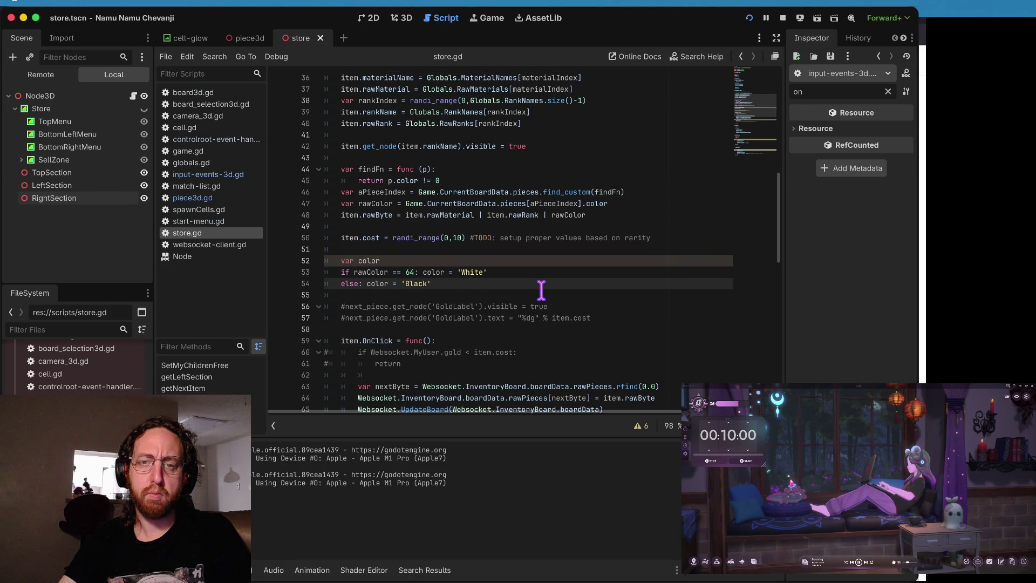
scroll(541, 291, up, 5)
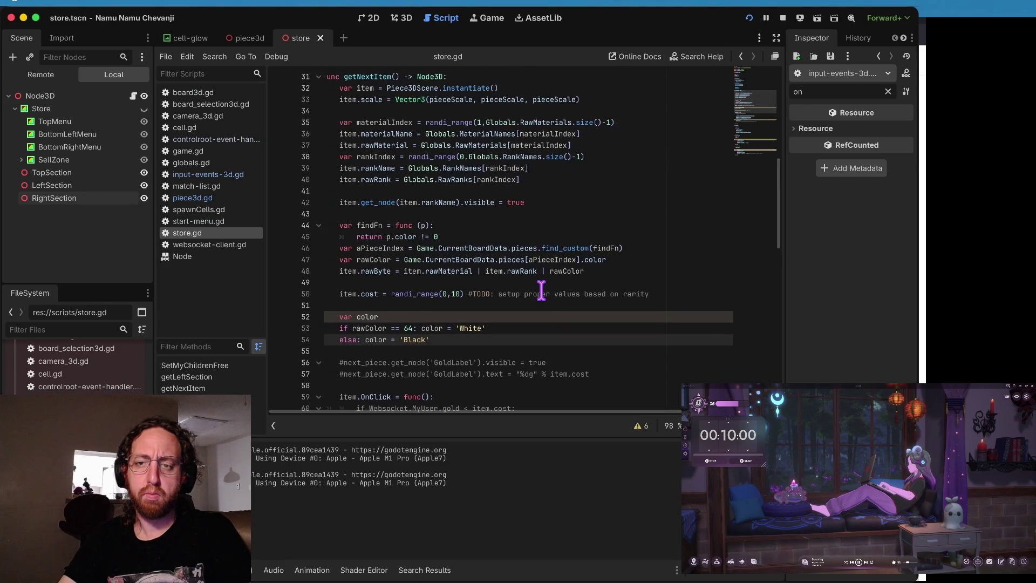
key(ctrl+Right)
key(ctrl+Left)
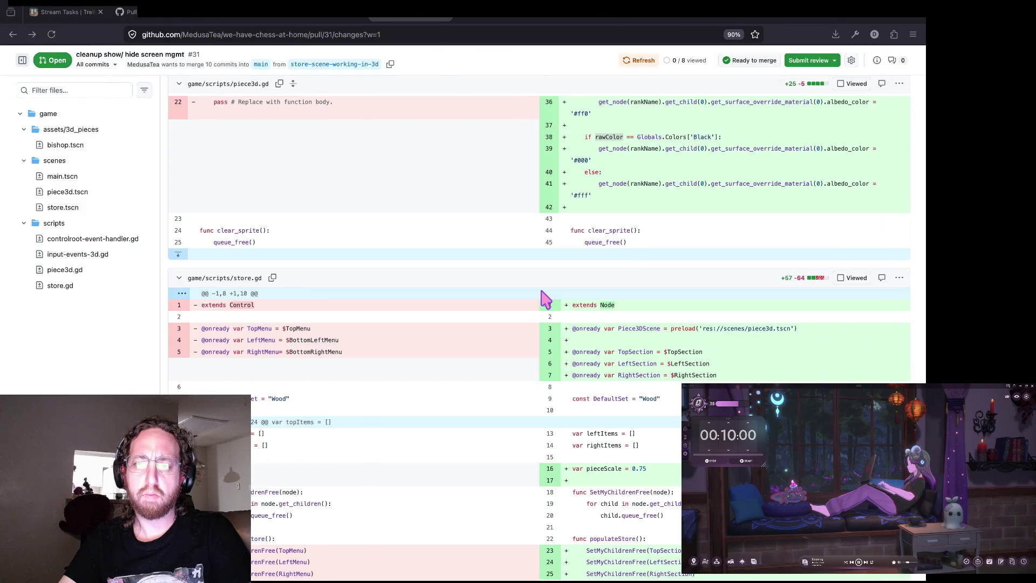
Step: Scroll up to piece3d.gd's rawColor hunk near line 38, then bring the Vim workspace forward
scroll(537, 266, up, 5)
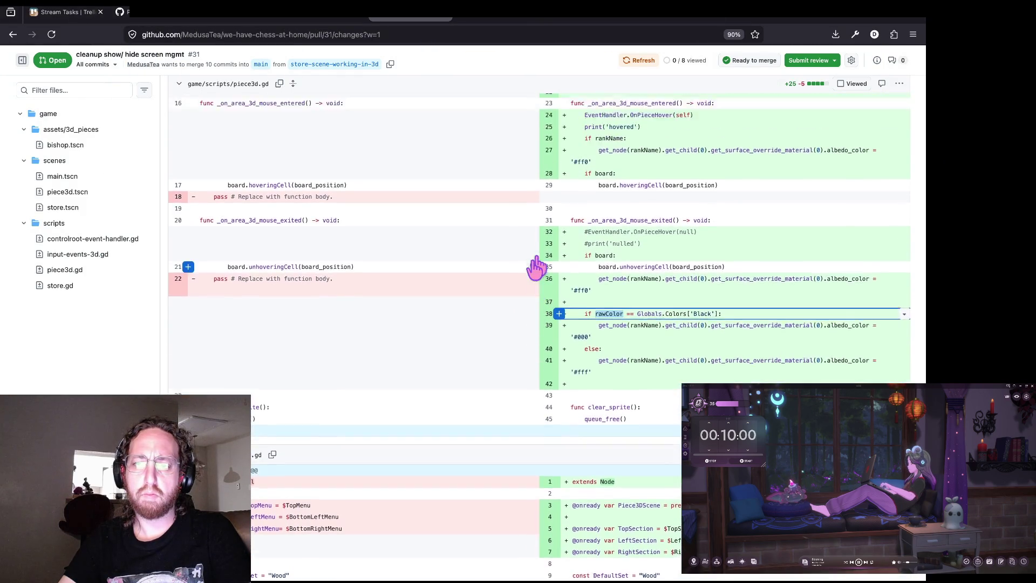
scroll(619, 339, up, 1)
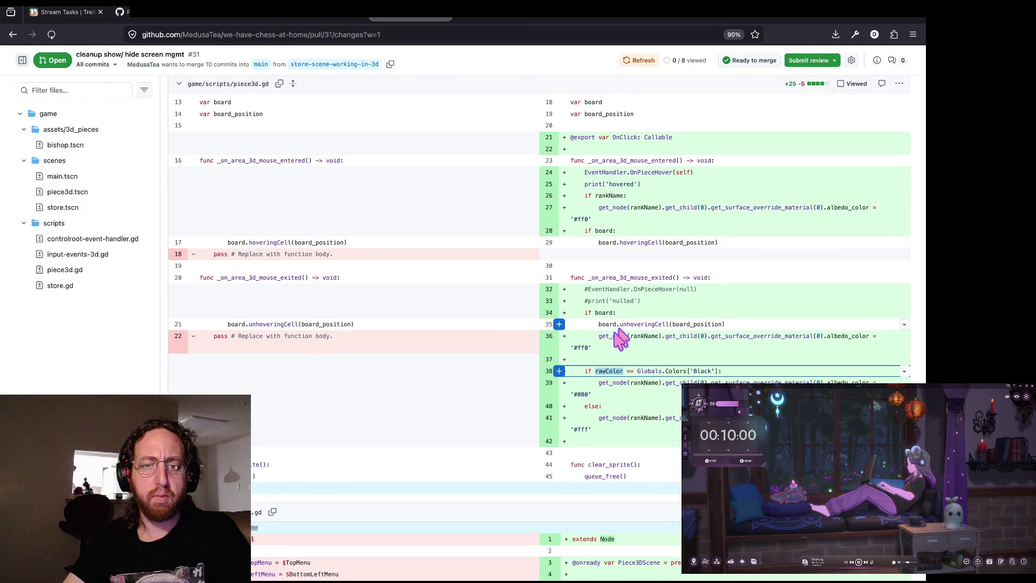
key(super+Tab)
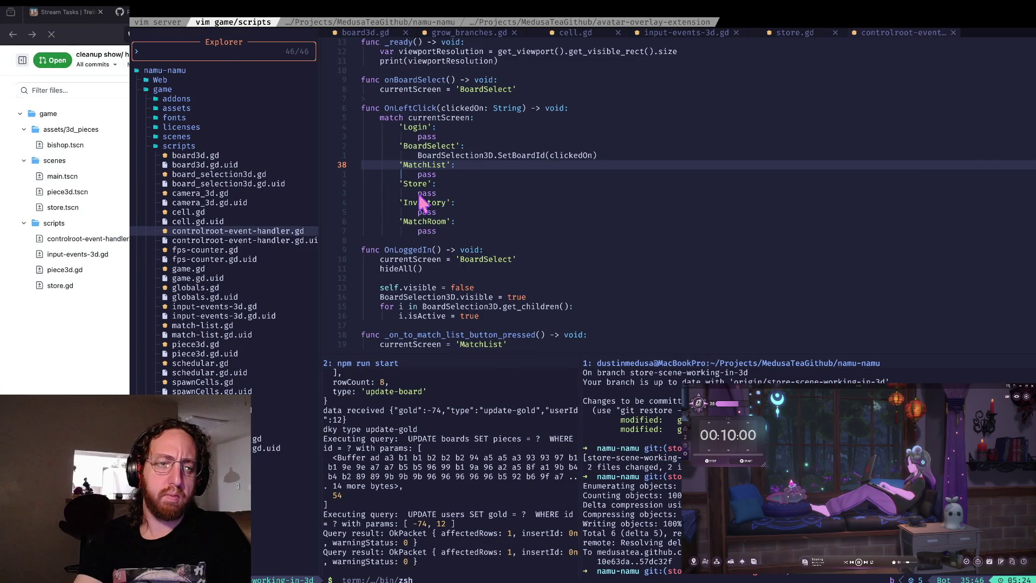
Step: Open piece3d.gd from Neovim's explorer and read its PieceClicked, changeBoard and destroyed functions
drag(422, 203, 421, 214)
key(ctrl+w)
key(h)
key(j)
key(j)
key(j)
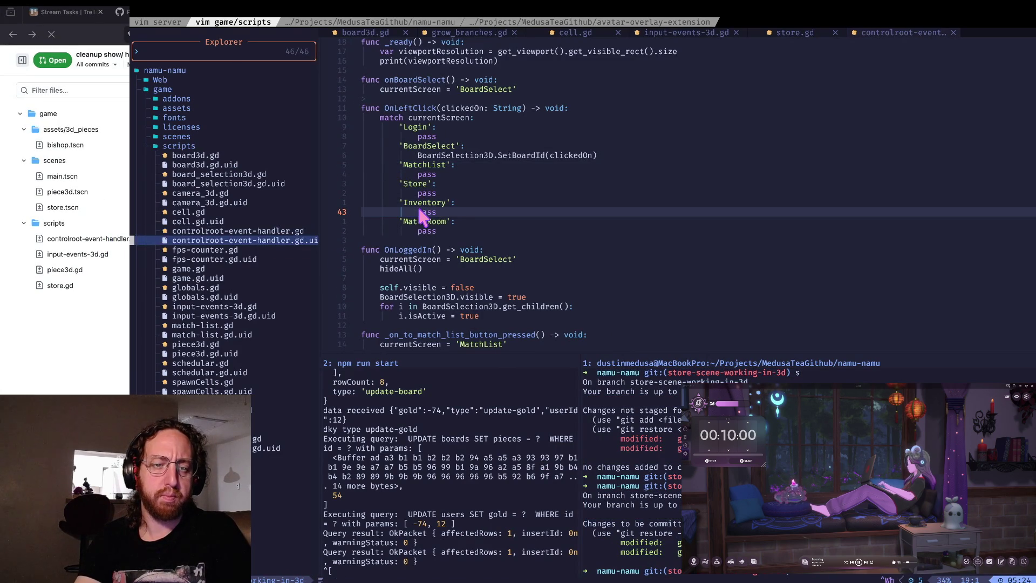
key(Return)
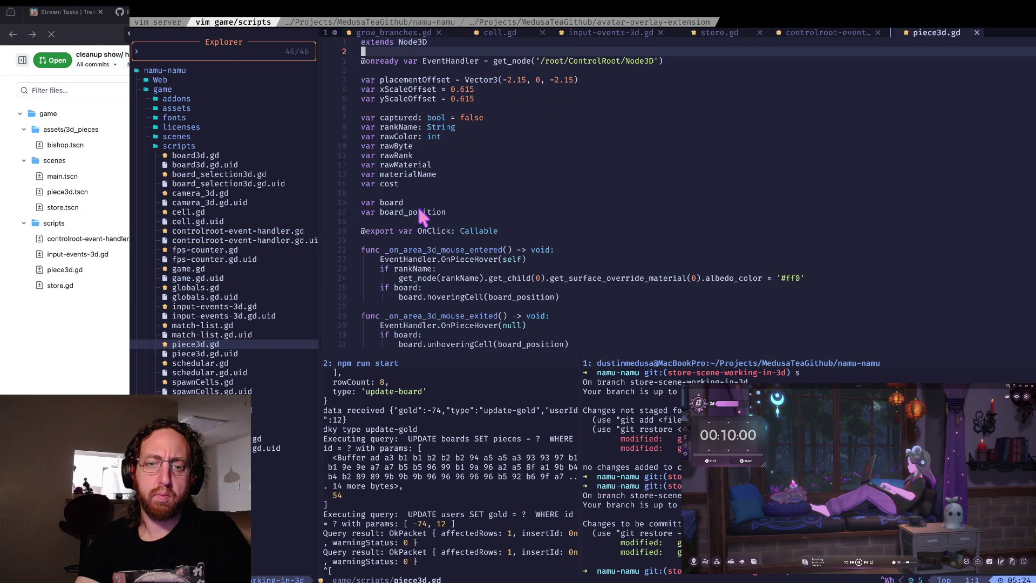
scroll(421, 216, down, 5)
scroll(419, 211, down, 15)
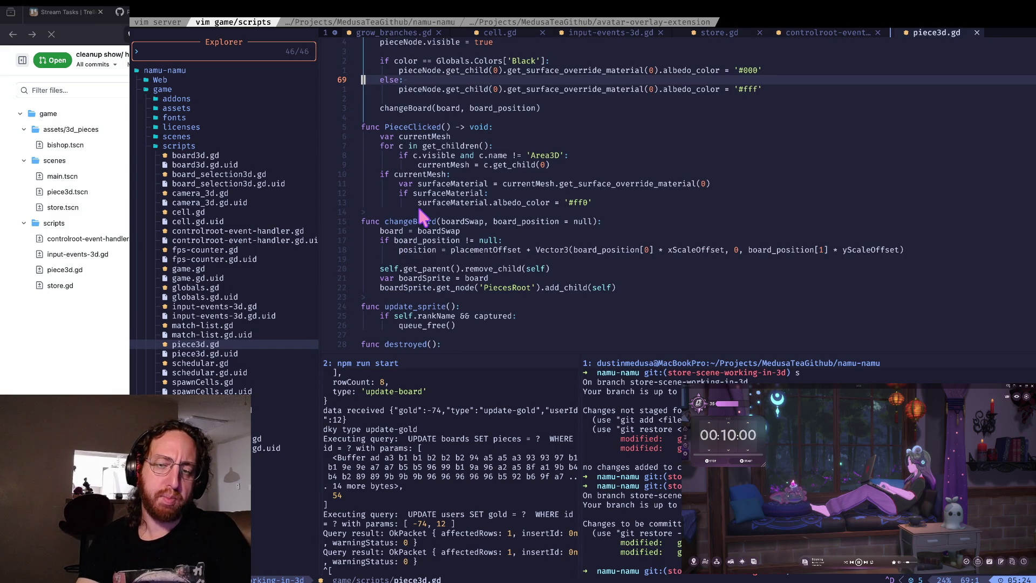
scroll(418, 206, down, 5)
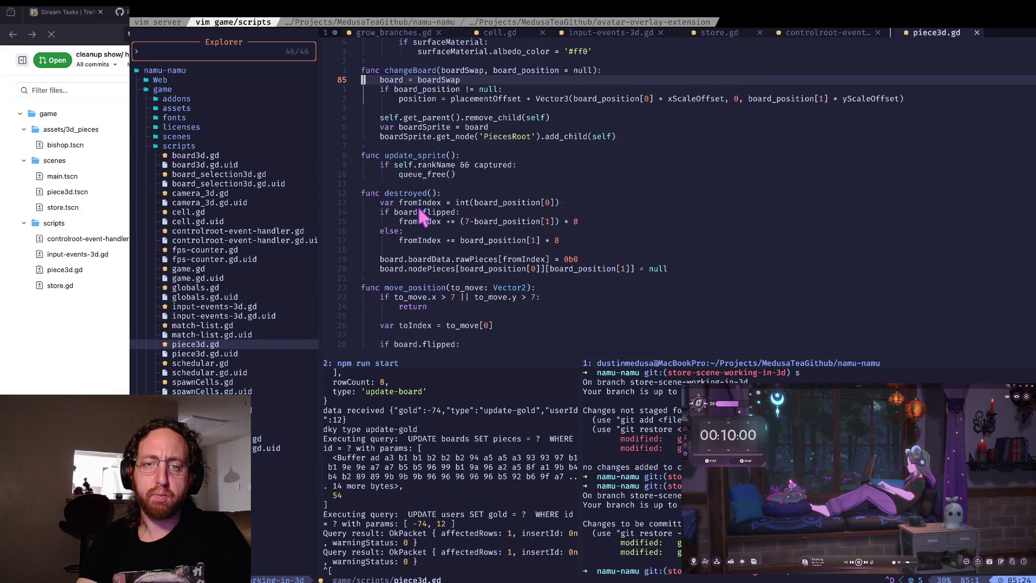
Step: Cycle through the open browser pages, then return to Godot's store.gd
key(ctrl+Right)
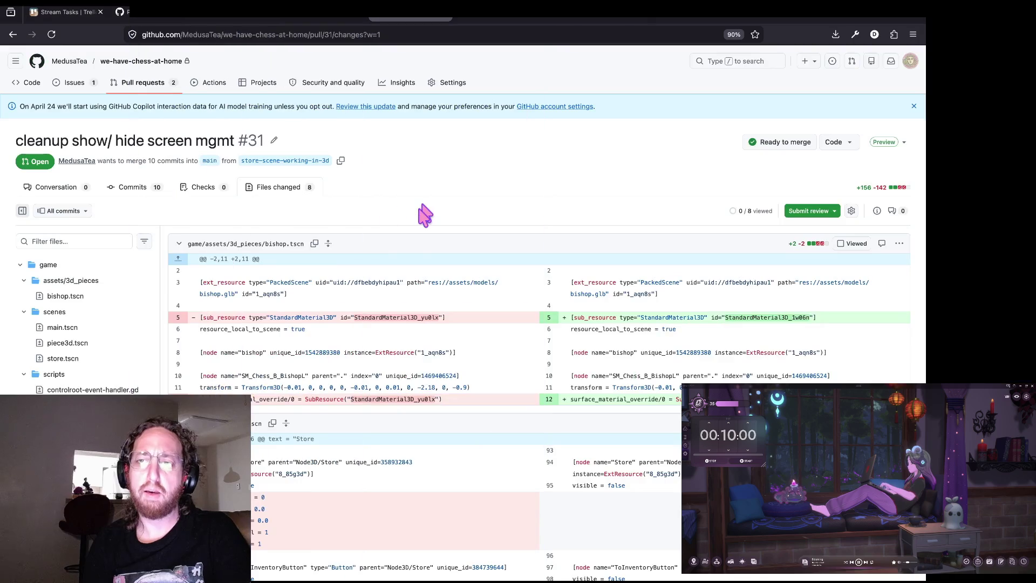
key(ctrl+Right)
key(ctrl+Tab)
key(ctrl+Tab)
key(ctrl+shift+Tab)
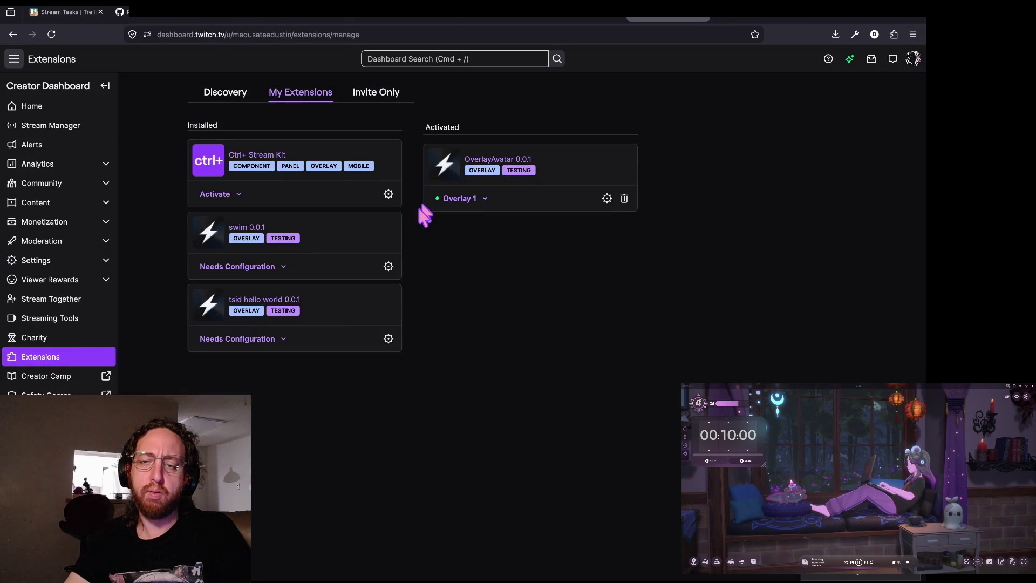
key(ctrl+Left)
key(ctrl+Left)
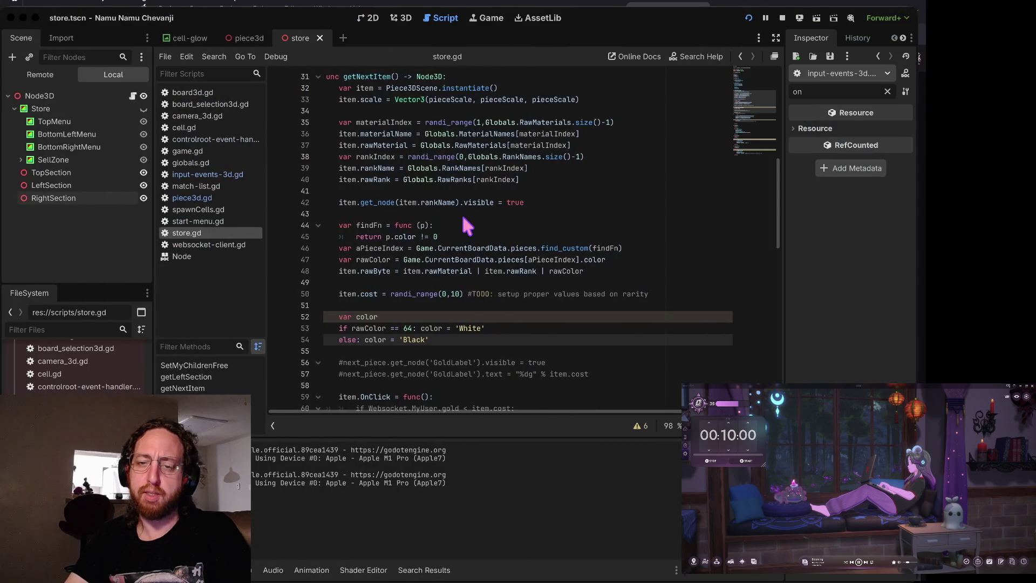
key(ctrl+Right)
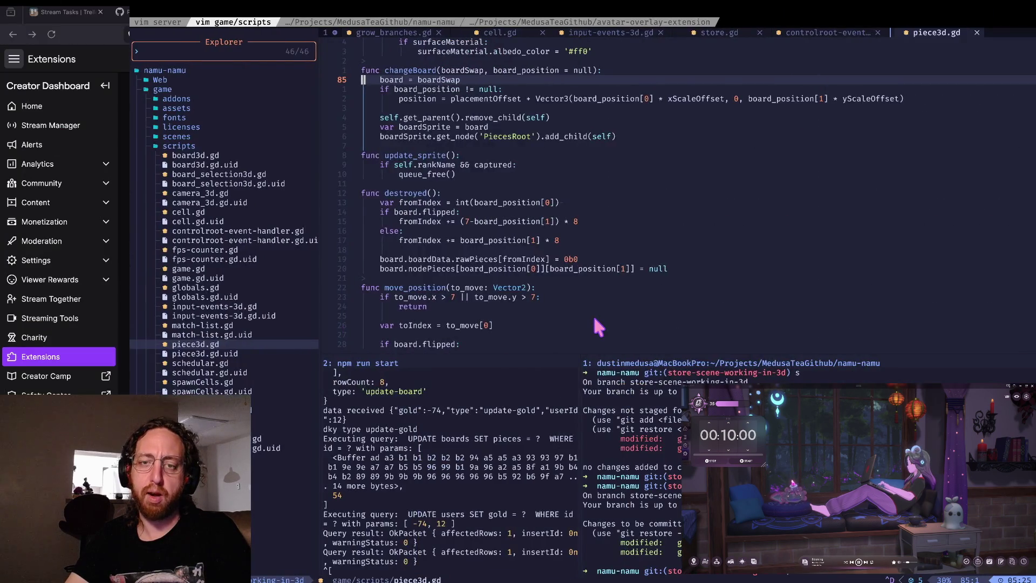
key(ctrl+Left)
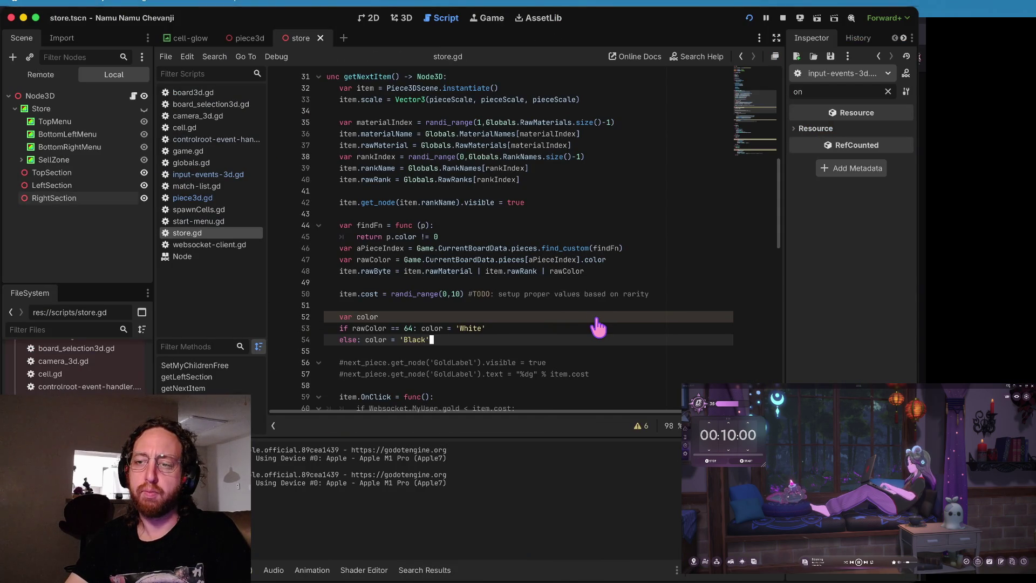
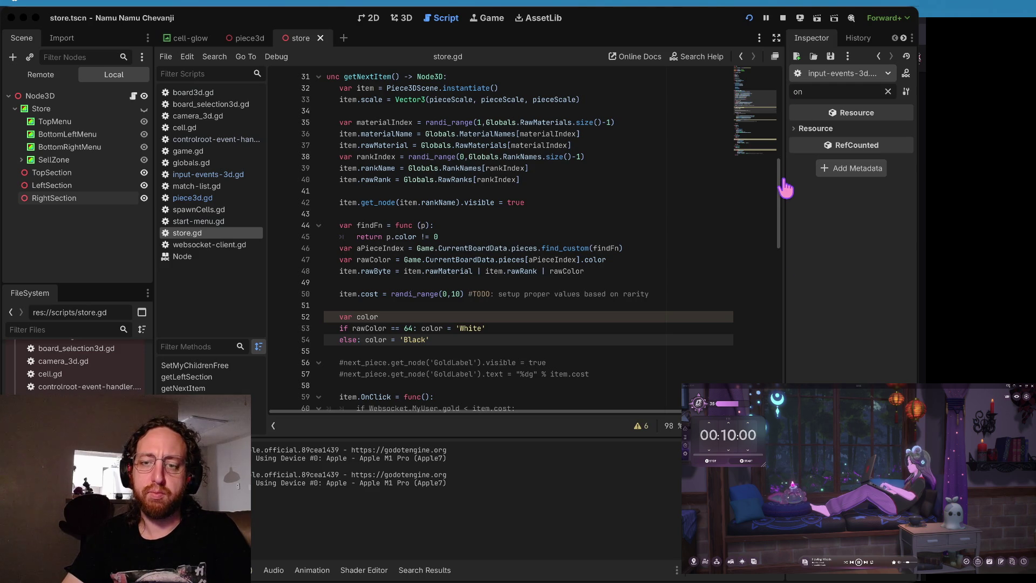
Step: Put the caret on store.gd's item.cost line and run the project in a debug window
click(530, 292)
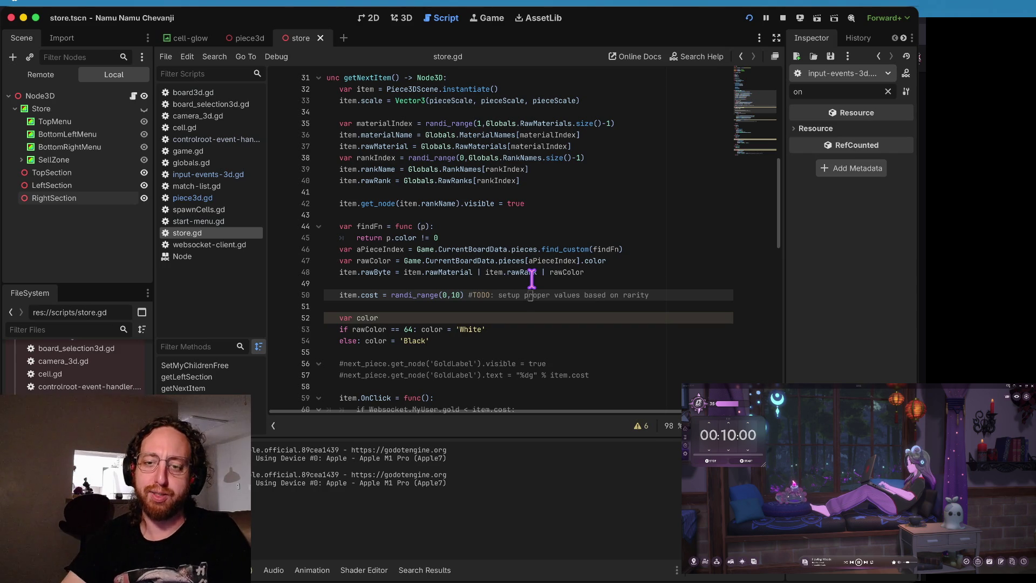
click(531, 279)
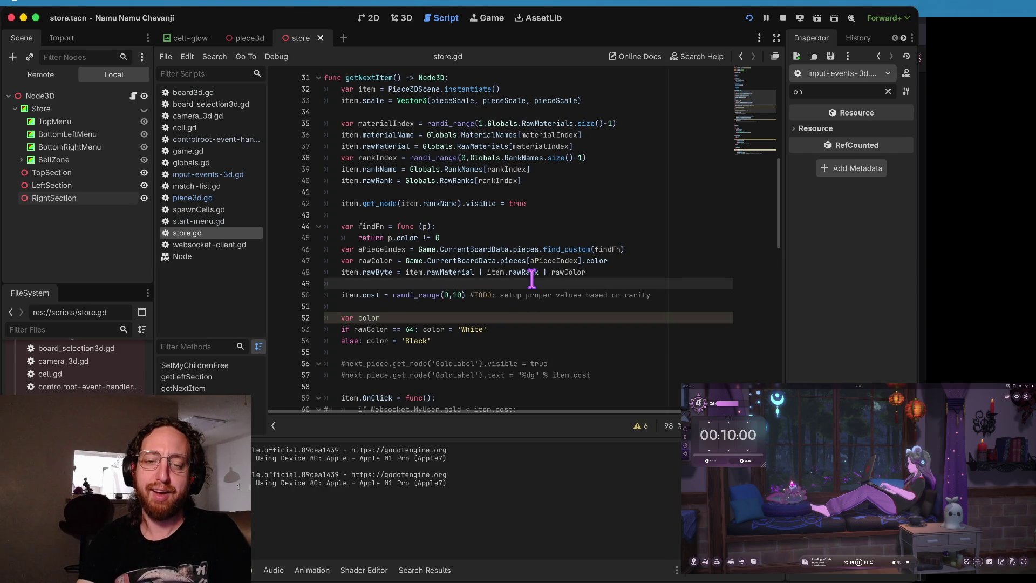
key(Down)
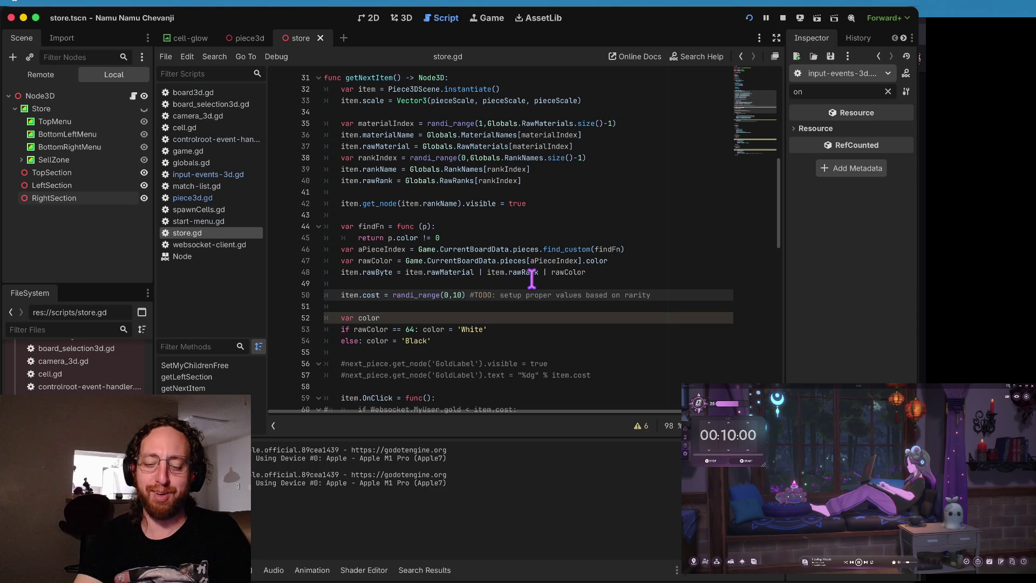
key(super+b)
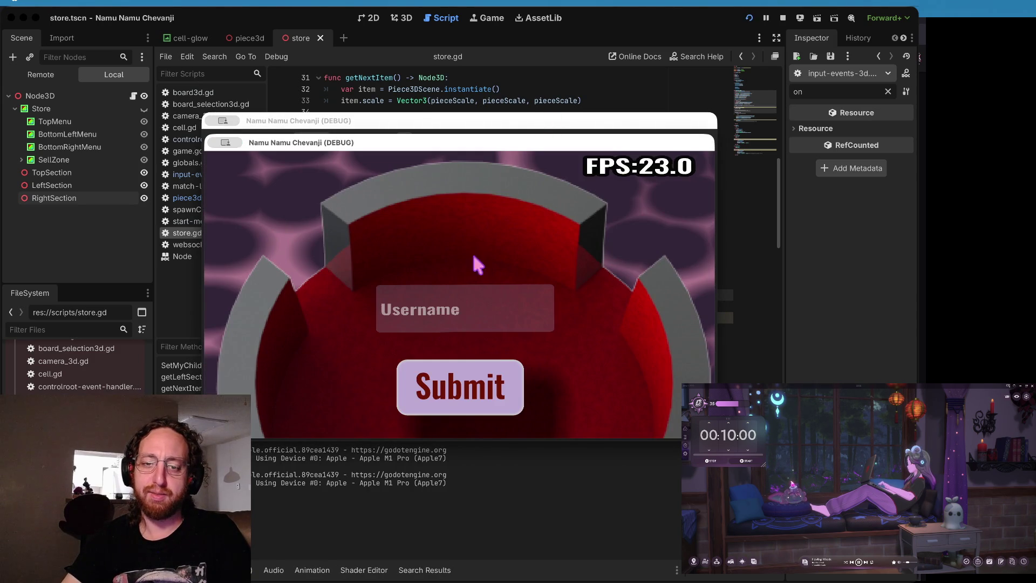
Step: Log in, pick the middle board, then browse the store, inventory and match board screens
click(439, 378)
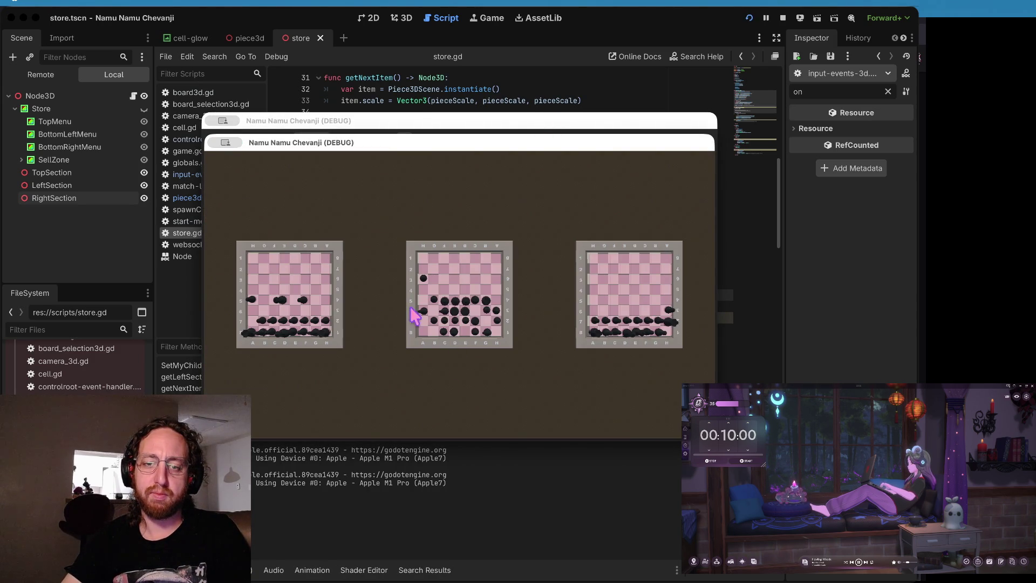
click(416, 310)
click(346, 380)
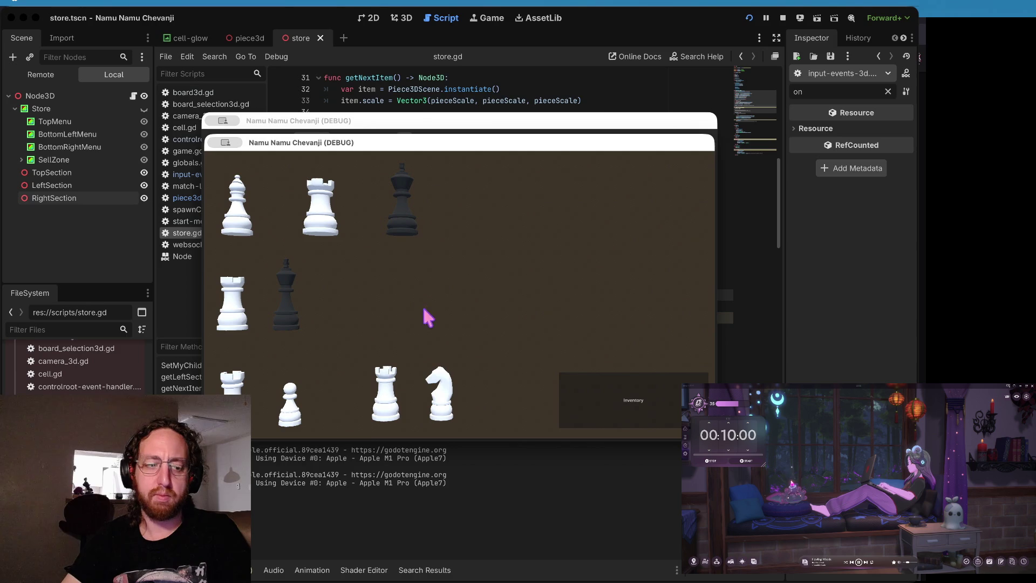
click(604, 387)
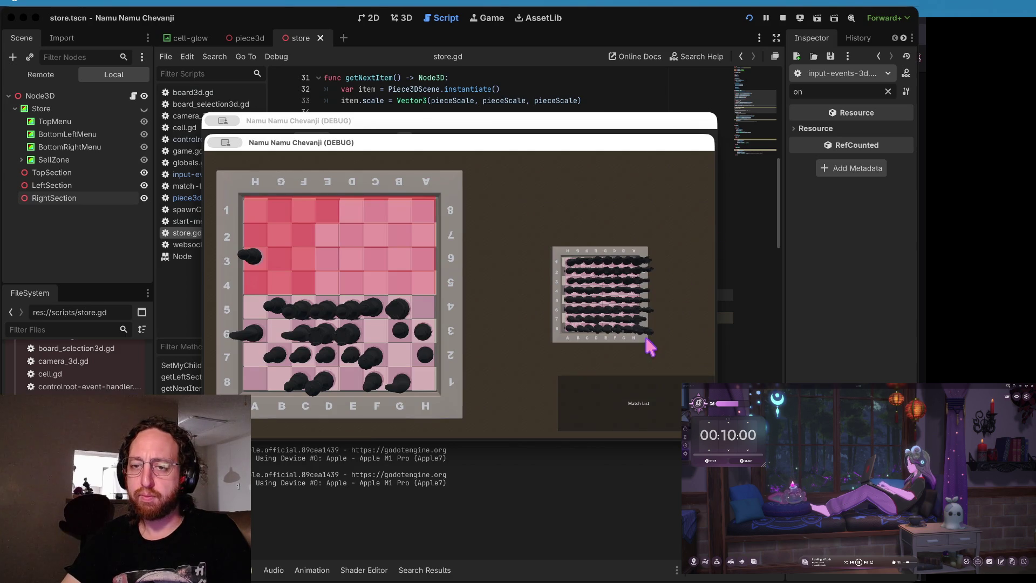
click(578, 258)
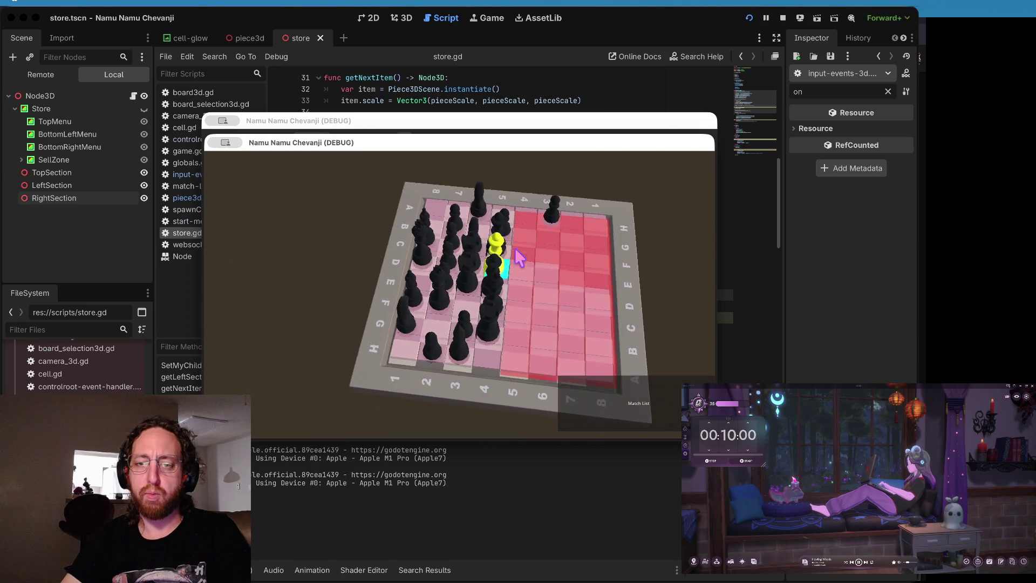
click(584, 399)
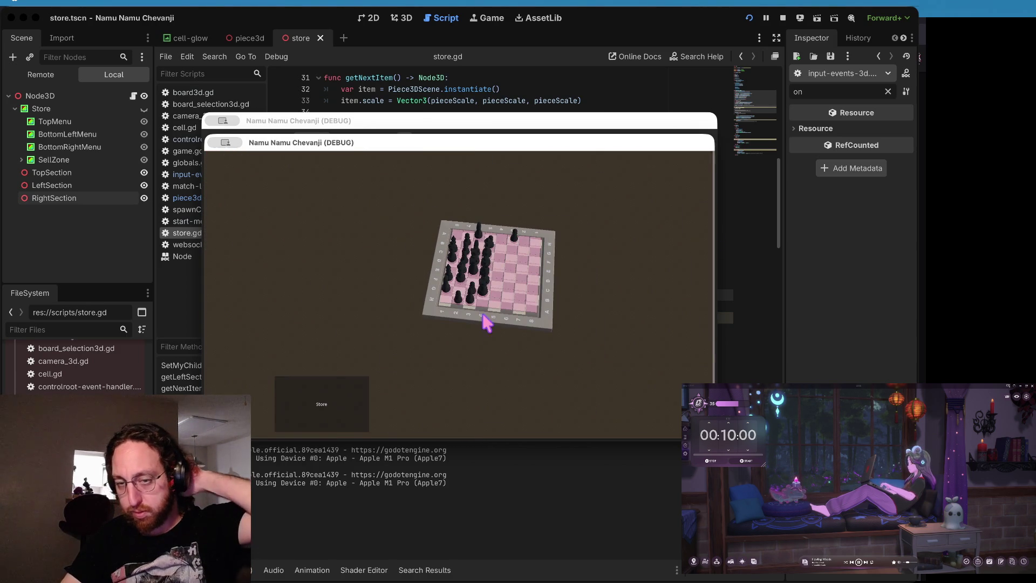
click(329, 413)
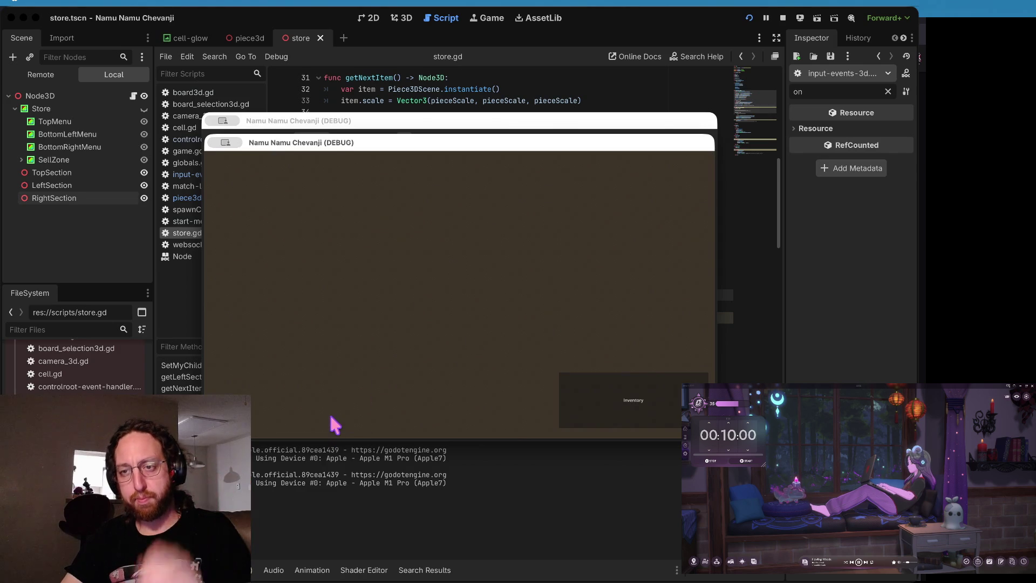
click(642, 413)
Step: Save the scripts, stop the running game, and select store.gd lines 64–65
click(653, 98)
click(494, 203)
key(ctrl+s)
scroll(484, 251, down, 6)
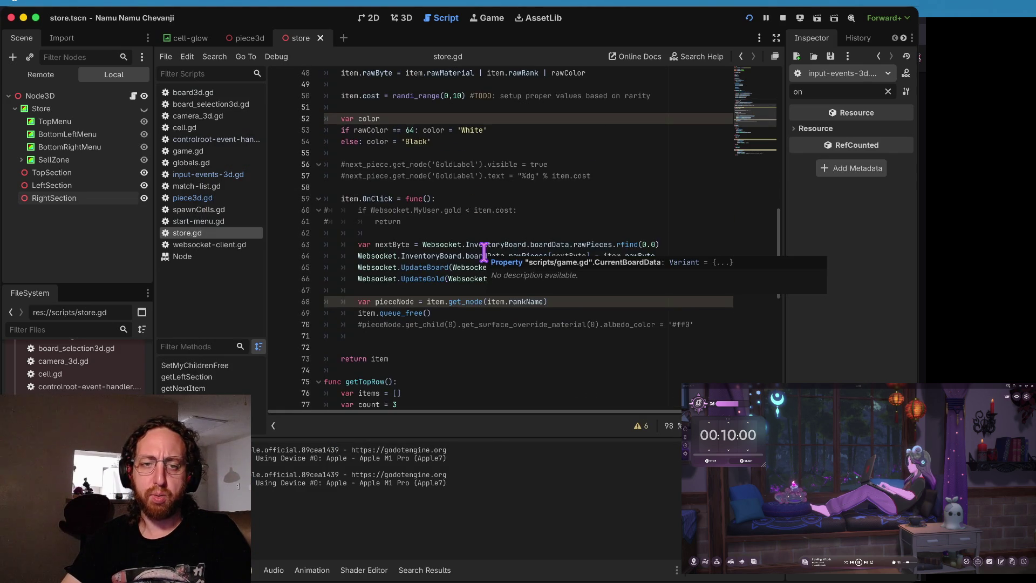
key(super+Tab)
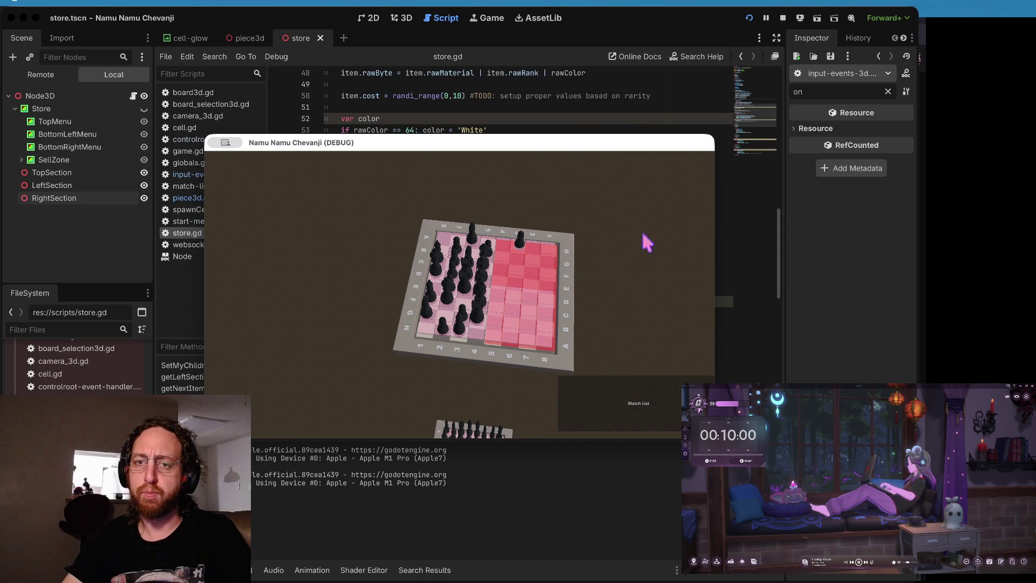
key(super+q)
drag(375, 256, 375, 266)
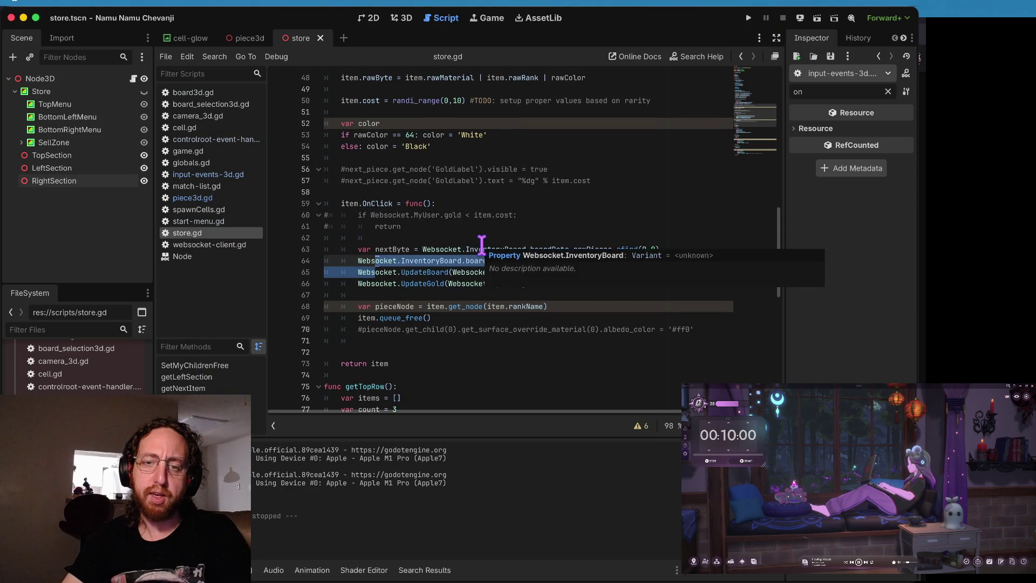
Step: Step through the inventory update lines and delete the blank line above return item
scroll(475, 233, down, 1)
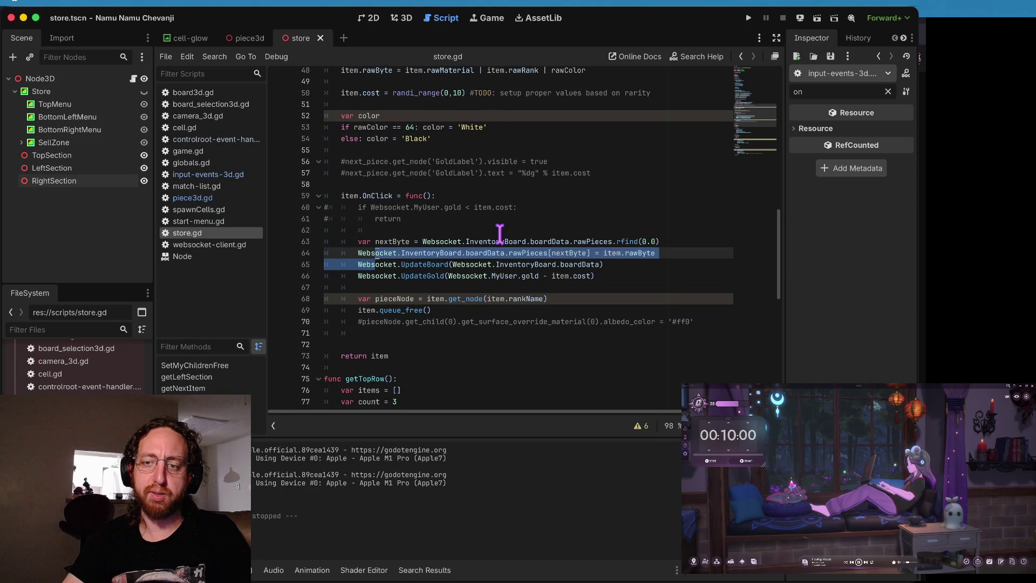
click(500, 233)
scroll(500, 233, up, 1)
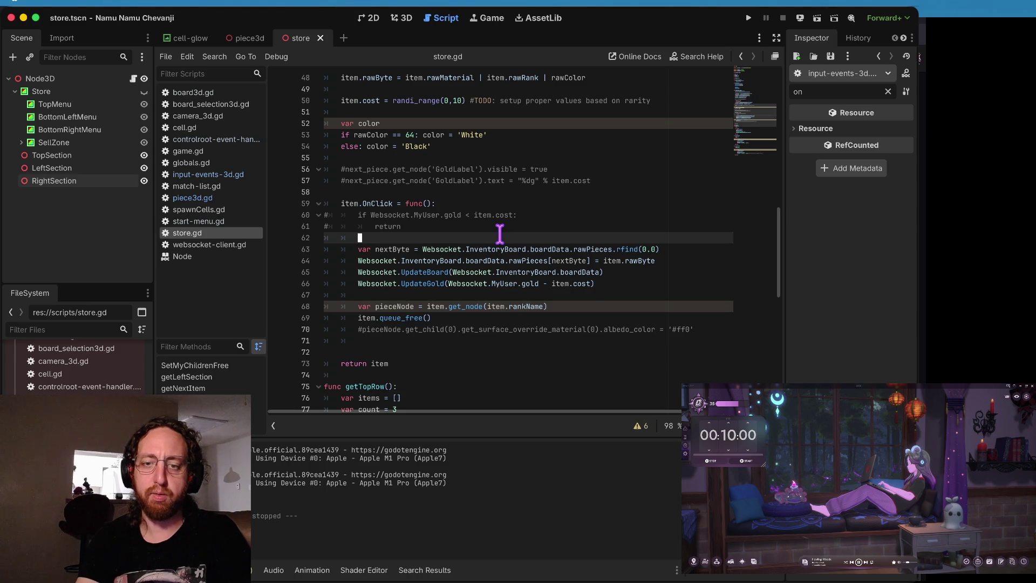
key(Down)
key(Down)
key(Down)
key(Down)
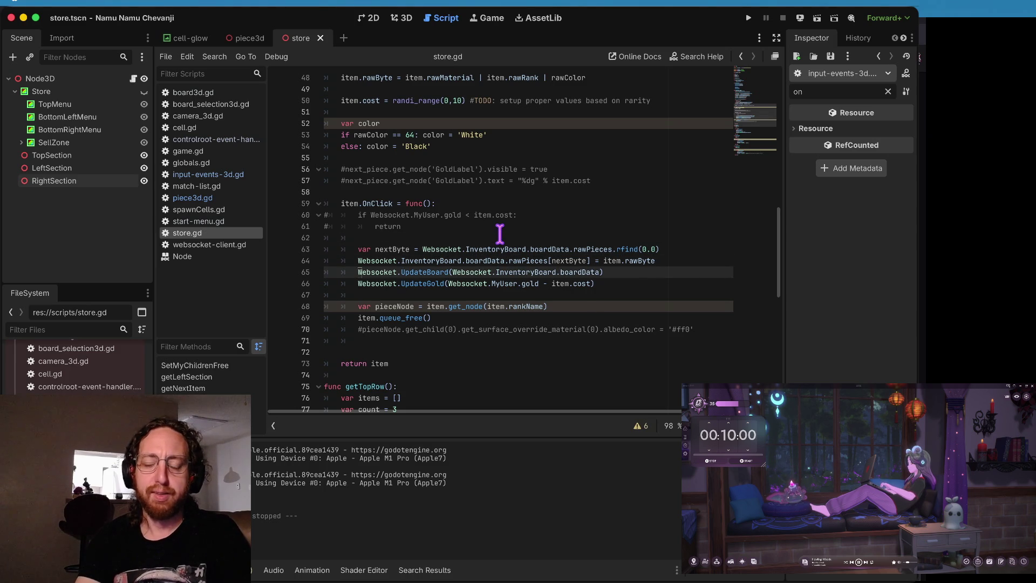
key(Up)
key(Up)
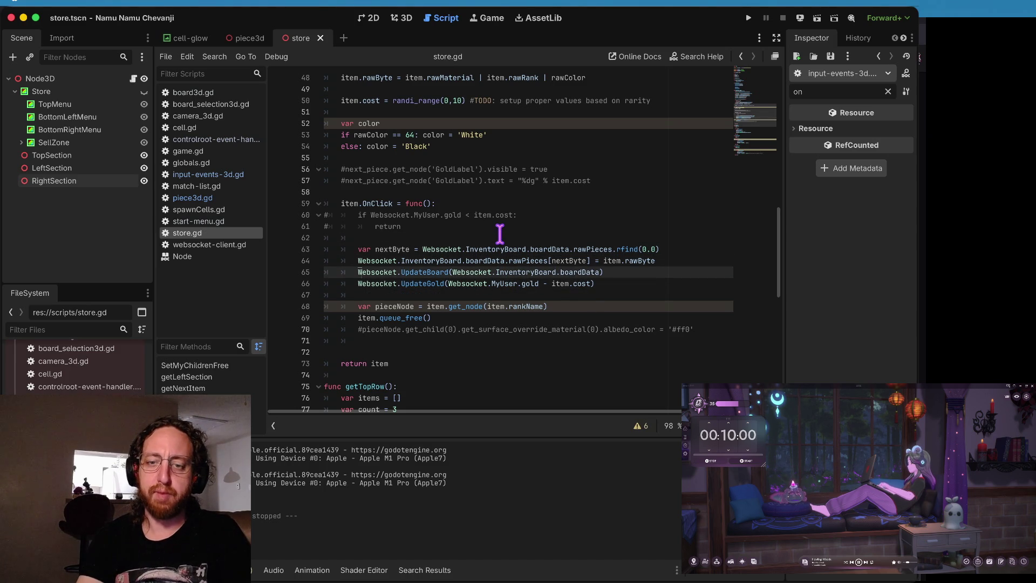
key(Down)
key(Down)
key(Up)
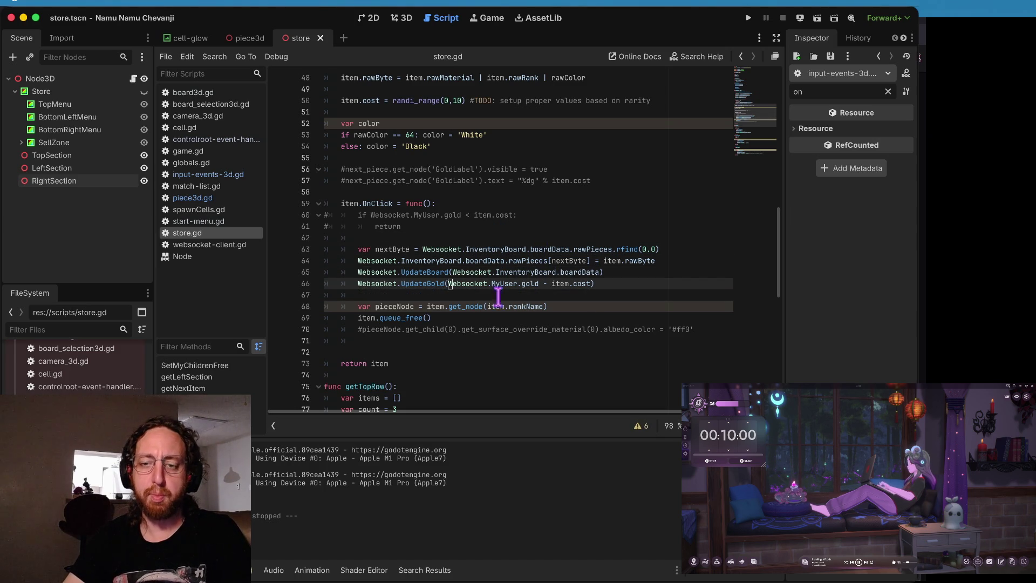
click(466, 330)
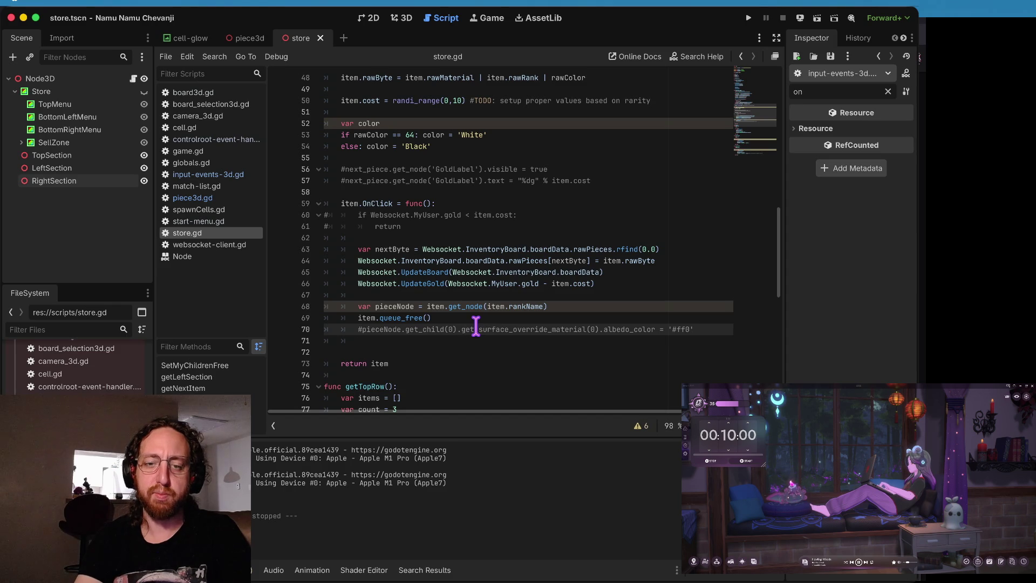
key(Down)
key(ctrl+shift+k)
Step: Review the purchase code from the gold check on line 60 down to line 70
click(475, 327)
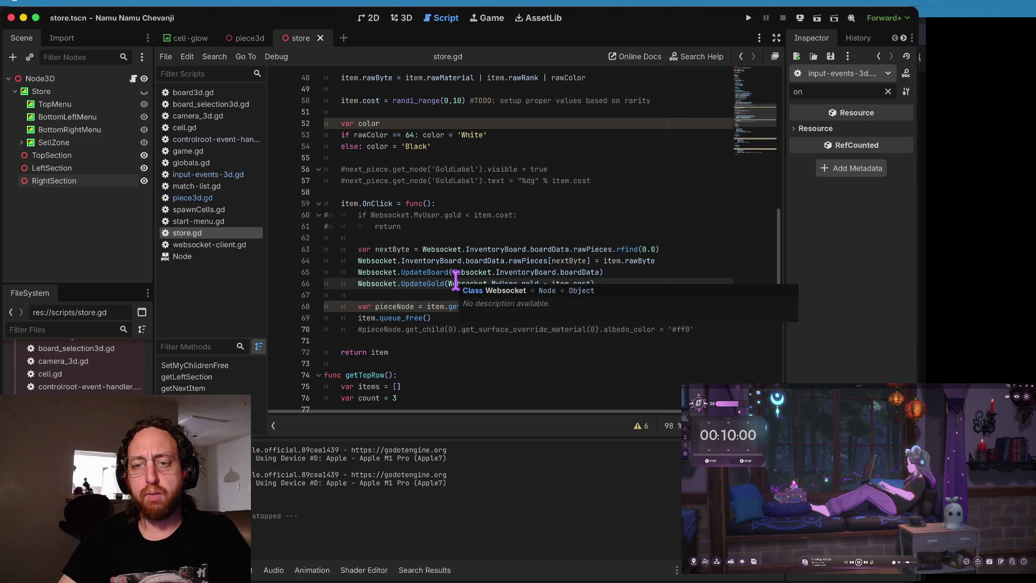
click(457, 283)
click(436, 214)
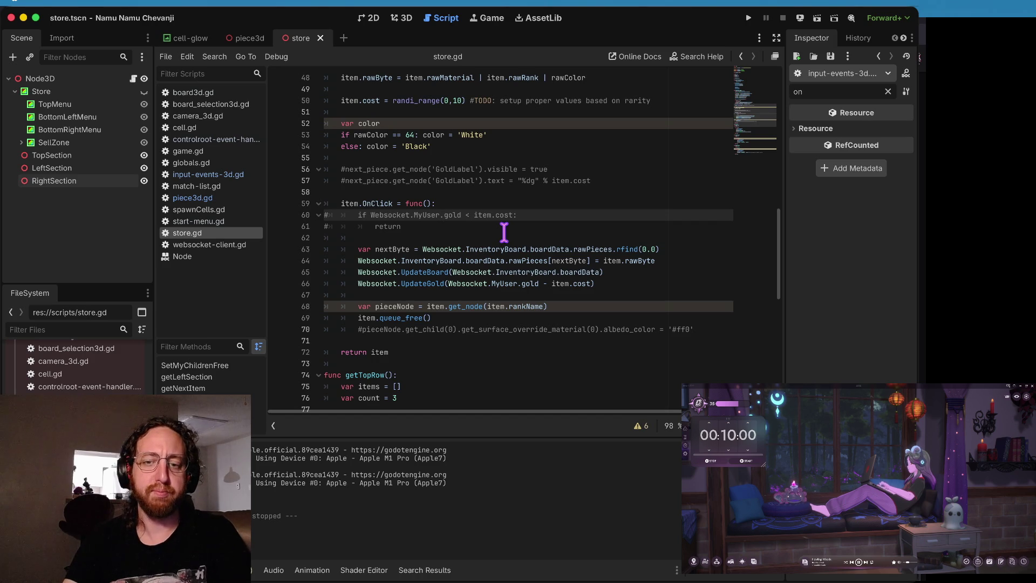
key(Down)
key(Down)
key(Down)
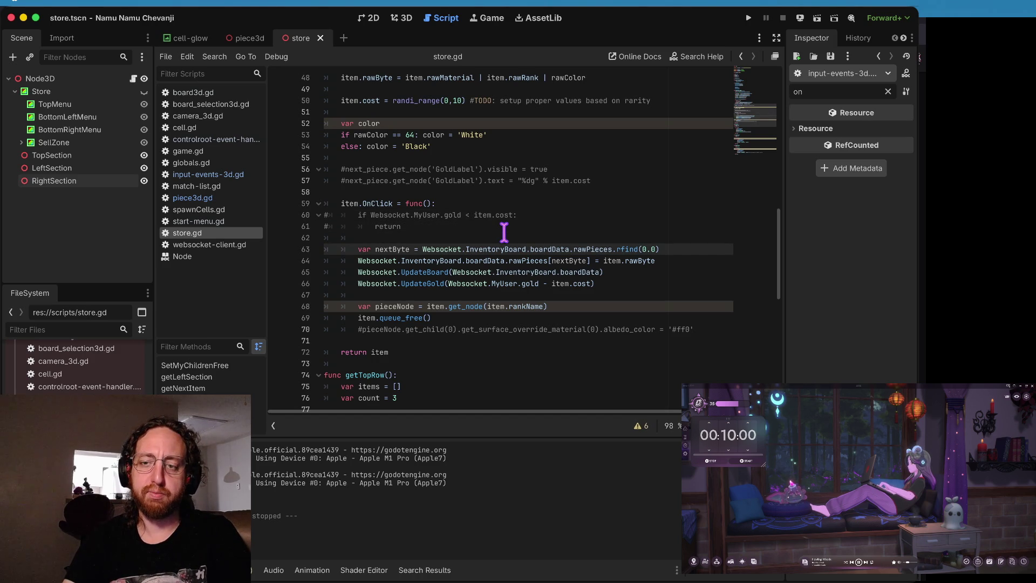
key(Down)
key(Down)
key(Down)
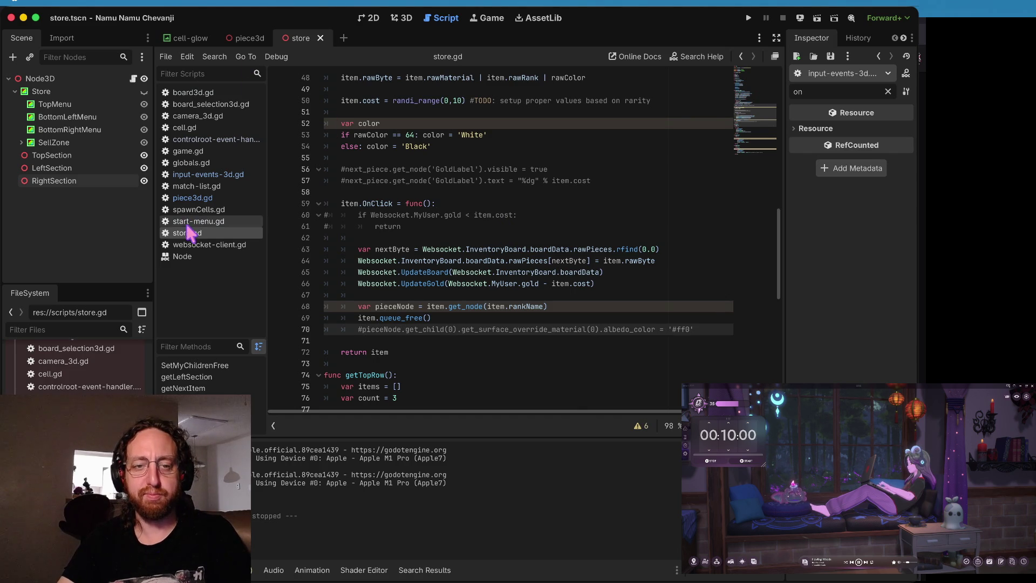
Step: Open piece3d.gd at the line 36 black colour check and run the game again
click(193, 198)
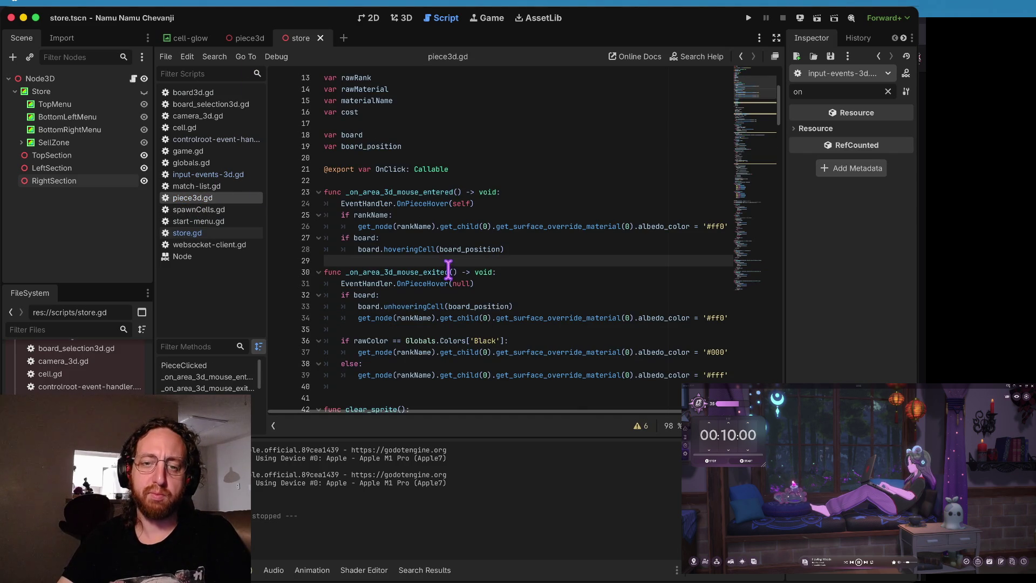
key(Down)
key(Down)
key(Down)
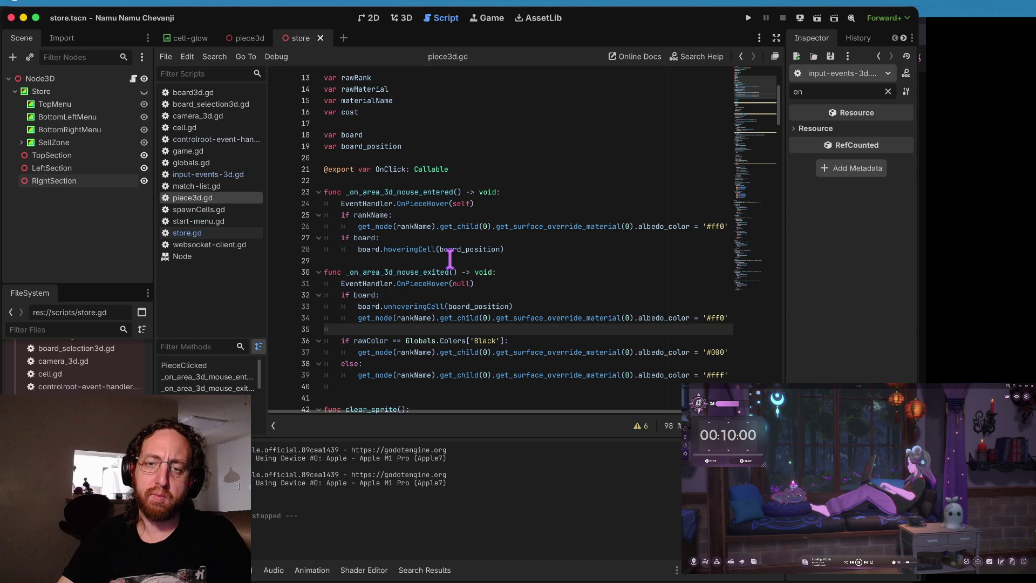
scroll(450, 259, down, 4)
scroll(446, 294, right, 3)
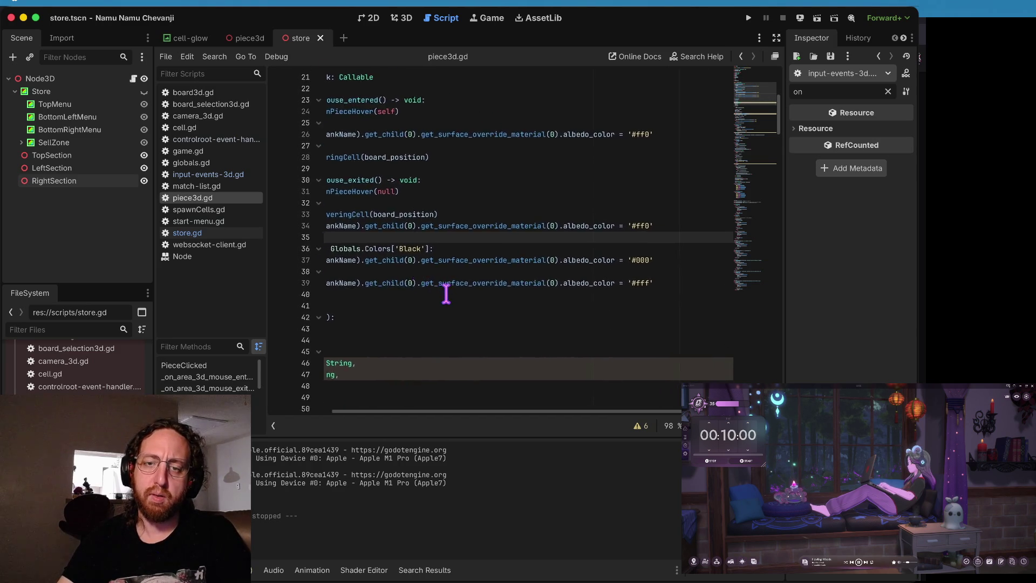
scroll(447, 294, left, 3)
click(381, 249)
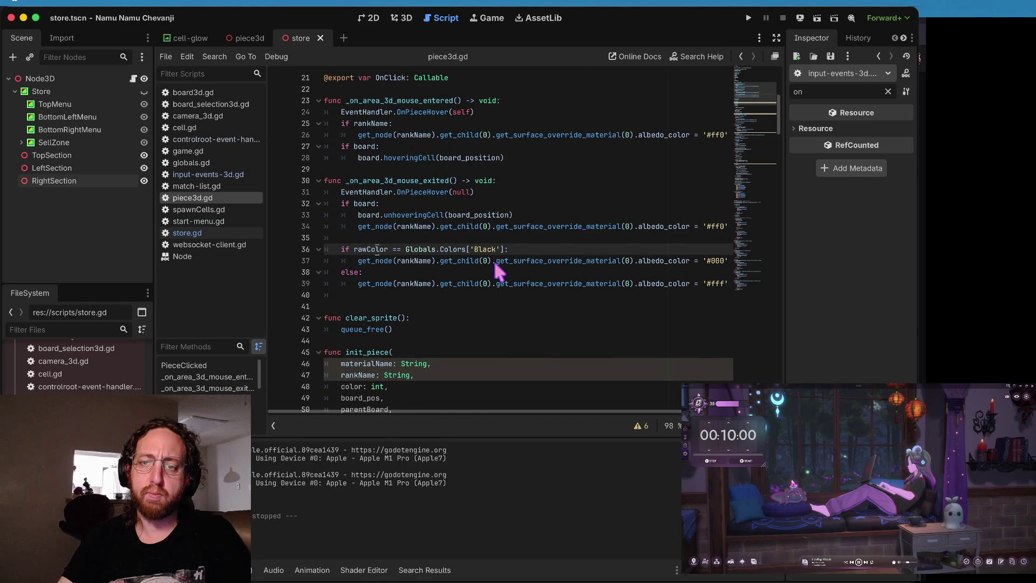
key(super+b)
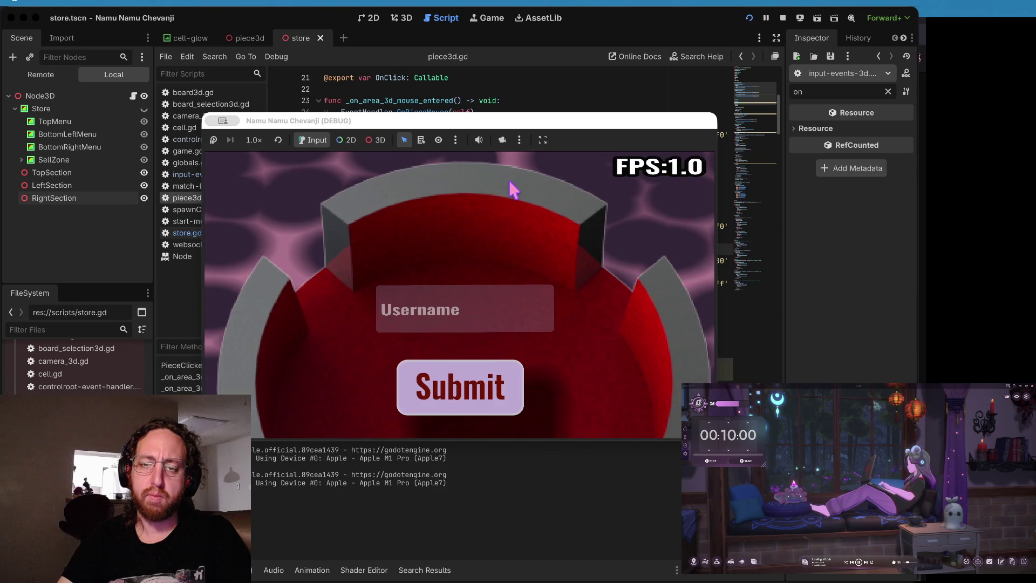
Step: Log in and pick a board, then stop the debug game and return to piece3d.gd
click(439, 313)
click(429, 397)
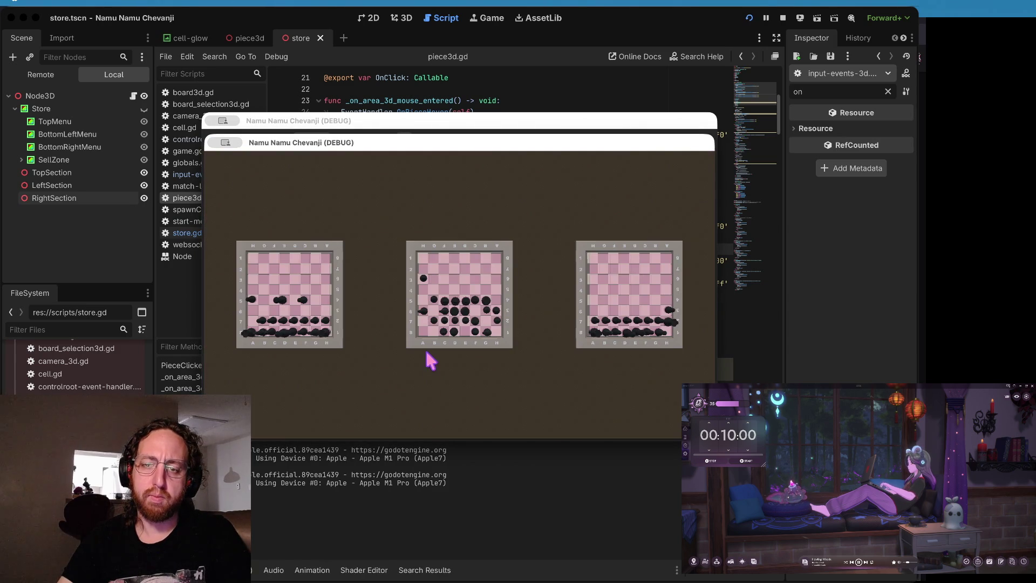
click(416, 347)
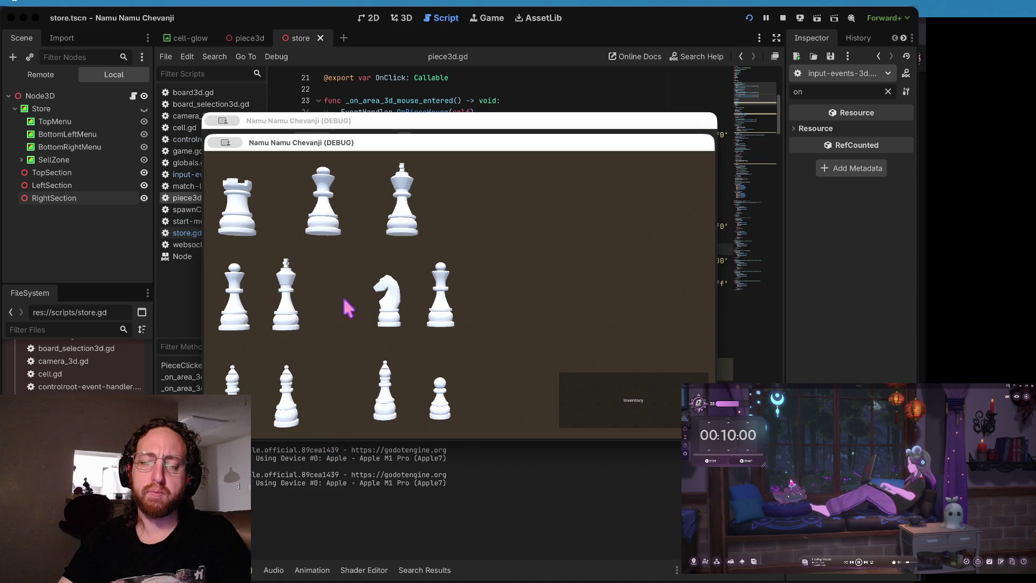
click(631, 102)
click(783, 18)
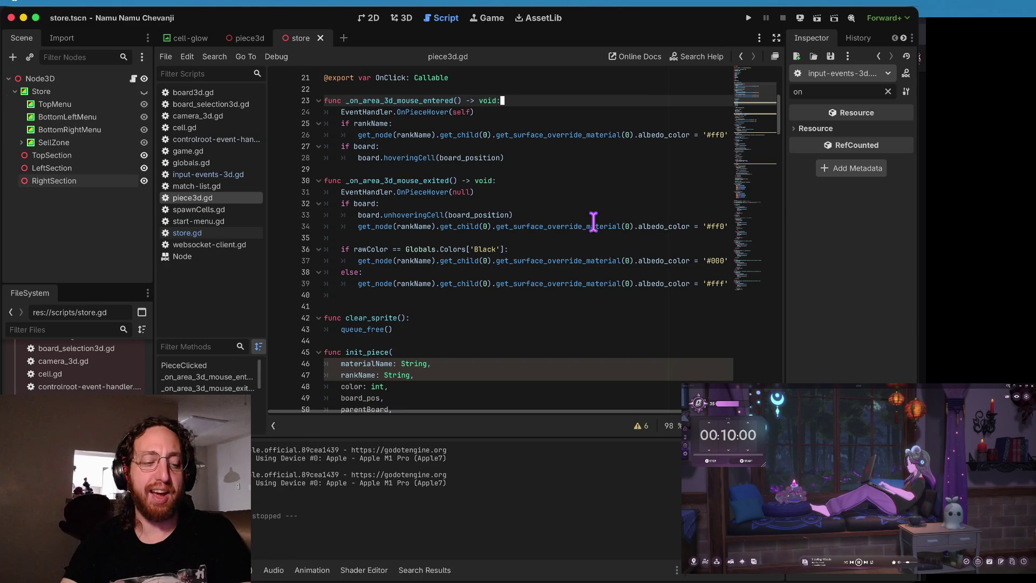
Step: Step through the mouse-entered and mouse-exited handlers' hover colour reset code
key(Down)
key(Down)
key(Down)
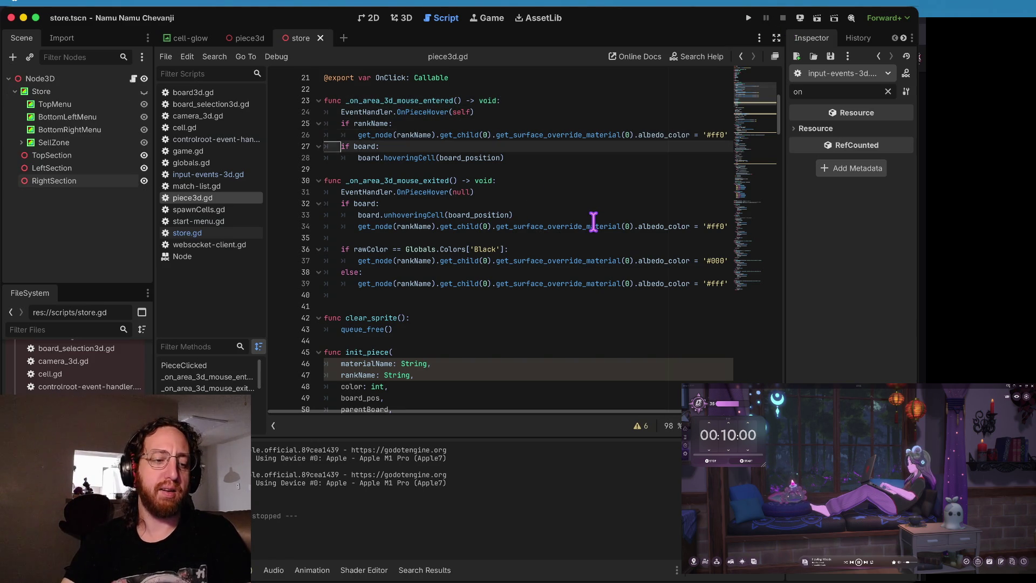
key(Down)
key(Down)
key(Down)
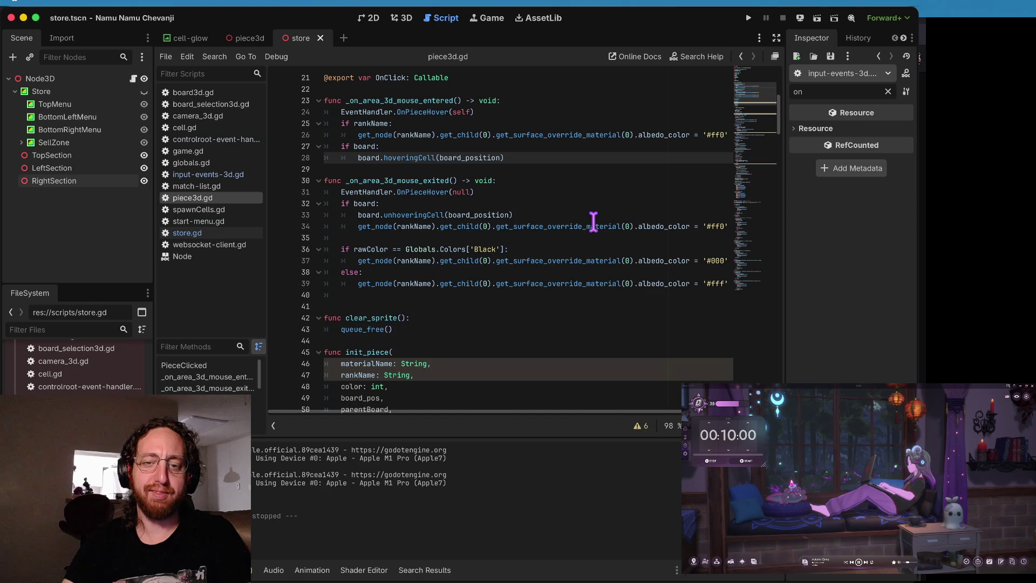
key(Up)
key(Up)
key(Up)
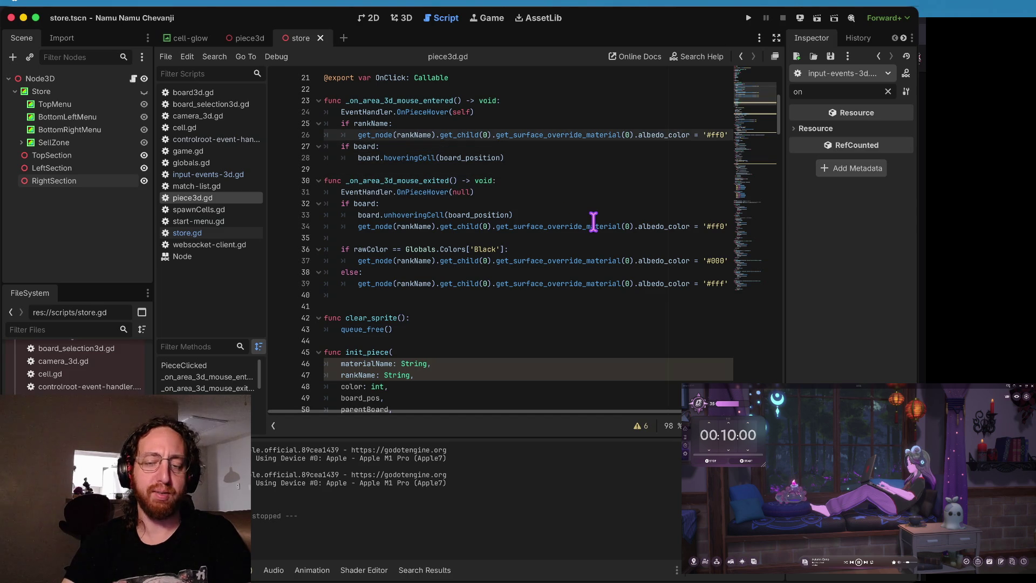
key(Down)
key(Down)
key(Down)
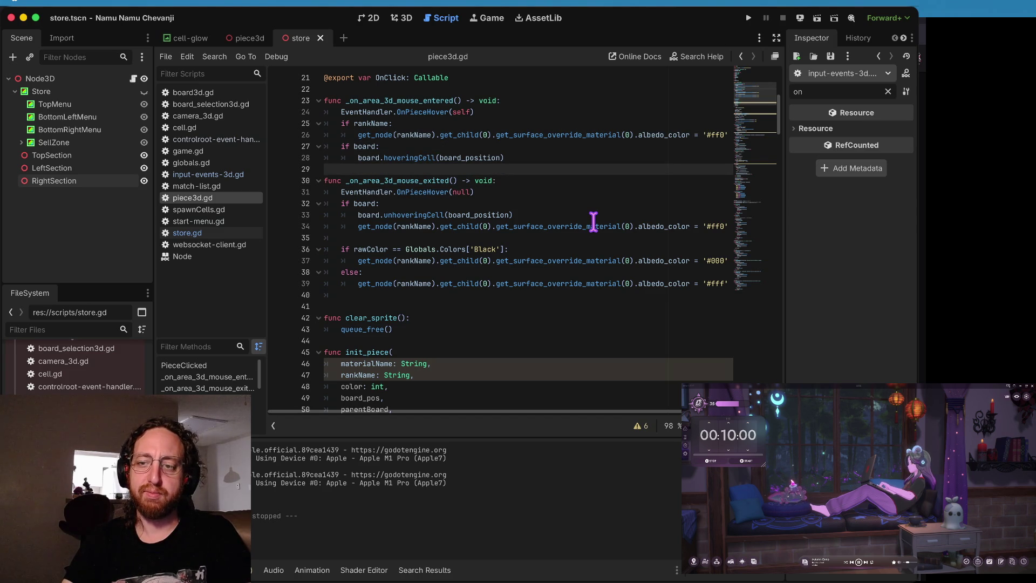
key(Down)
key(Down)
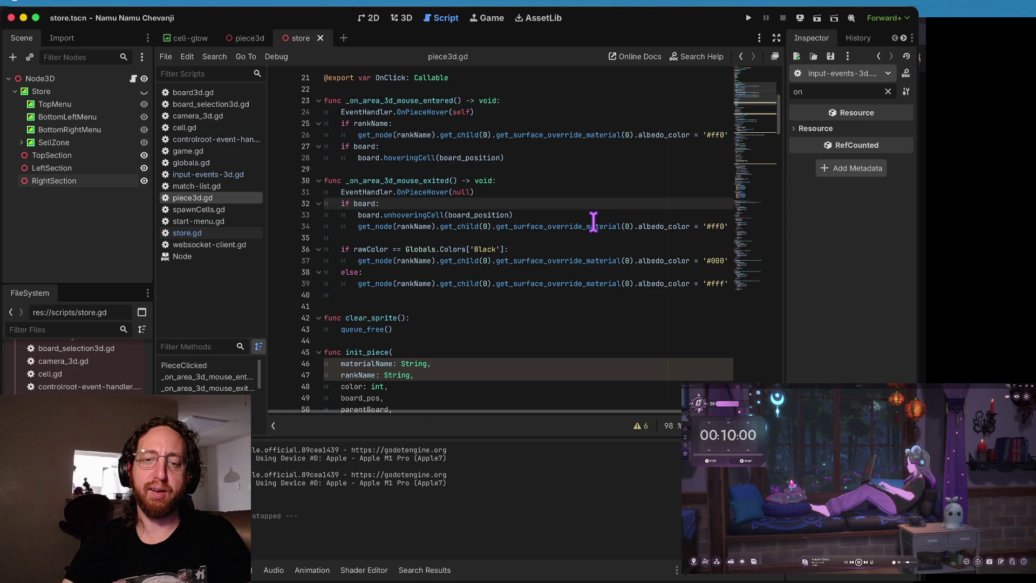
key(Down)
key(Down)
key(Down)
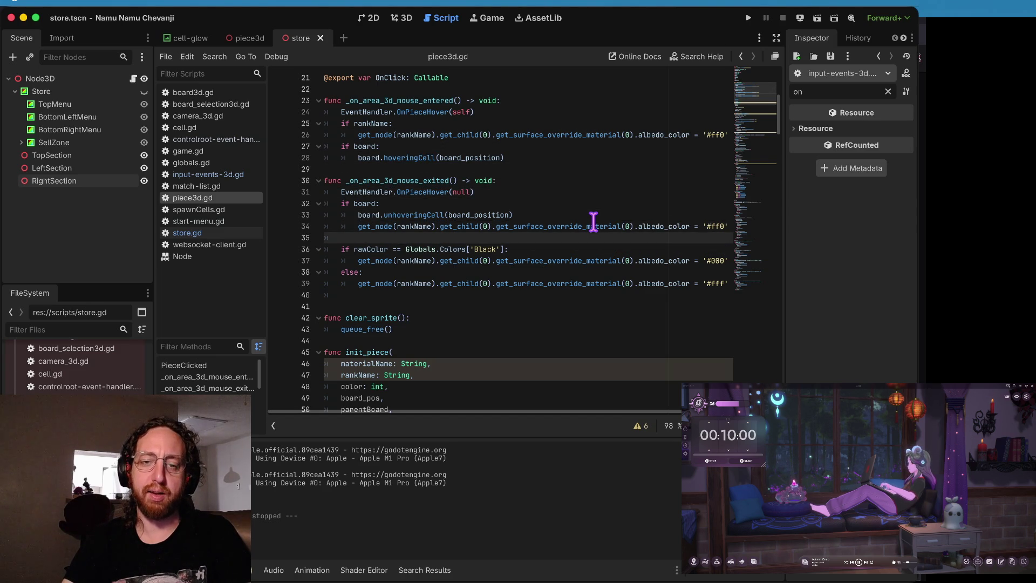
key(Up)
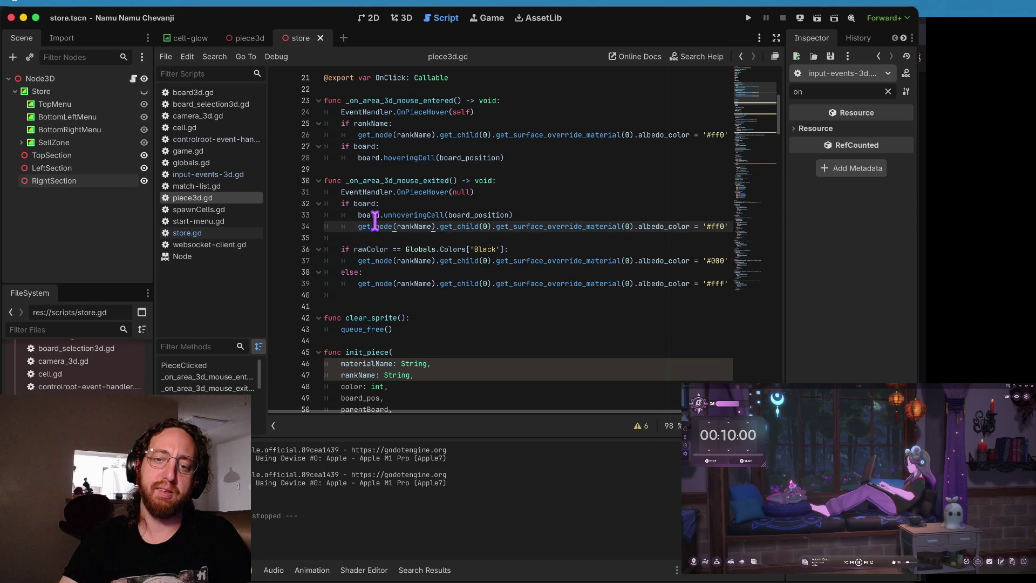
key(Up)
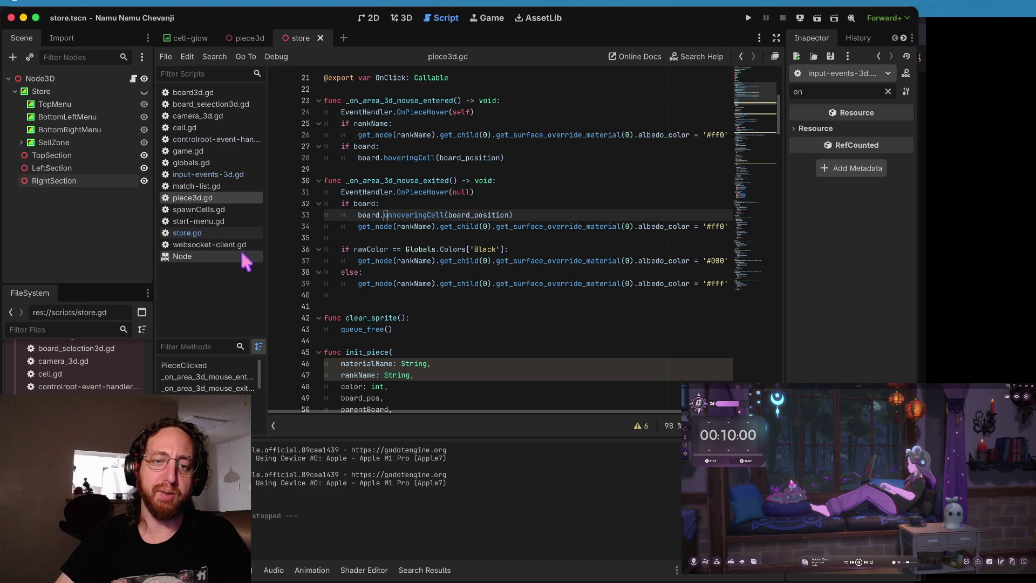
click(424, 181)
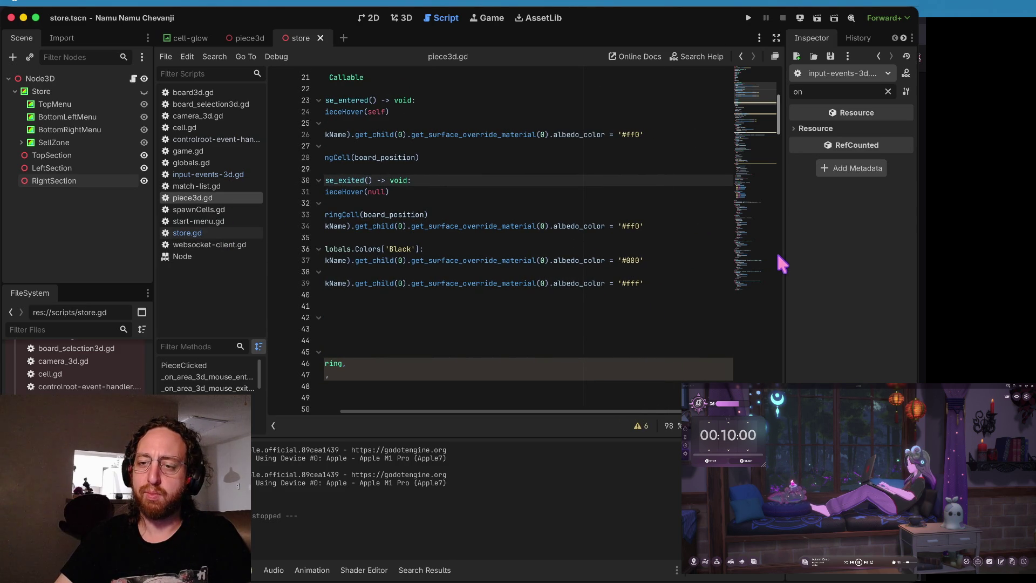
Step: Widen the code editor by dragging the Inspector splitter right, then scroll through piece3d.gd
drag(785, 245, 847, 246)
scroll(491, 258, left, 5)
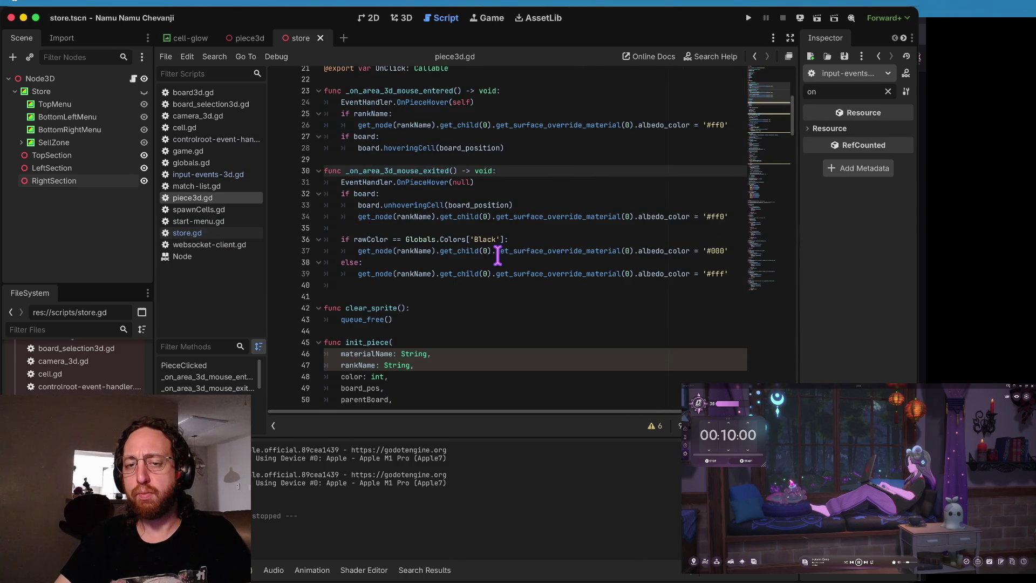
scroll(497, 256, up, 3)
drag(455, 226, 325, 215)
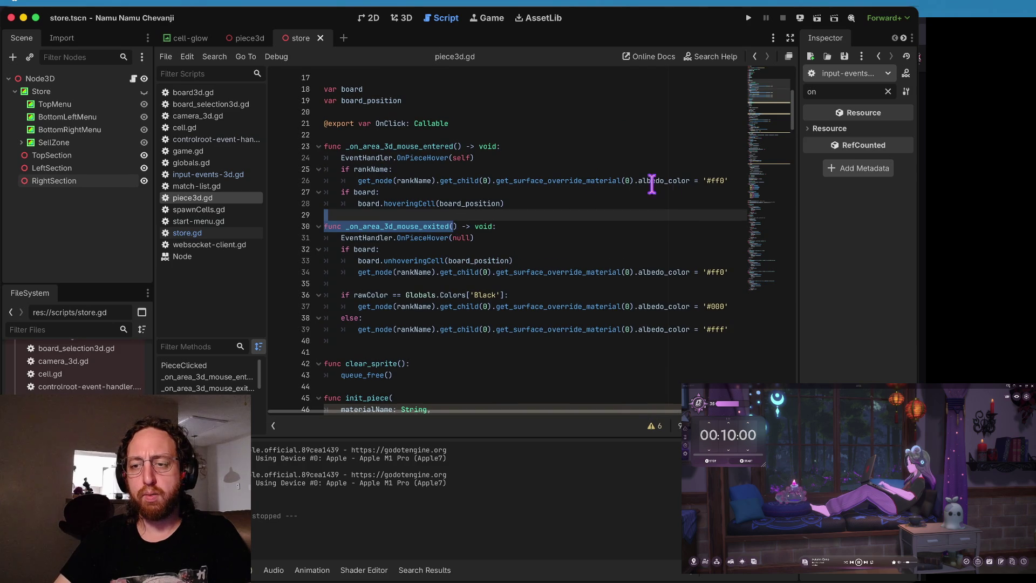
scroll(365, 147, down, 10)
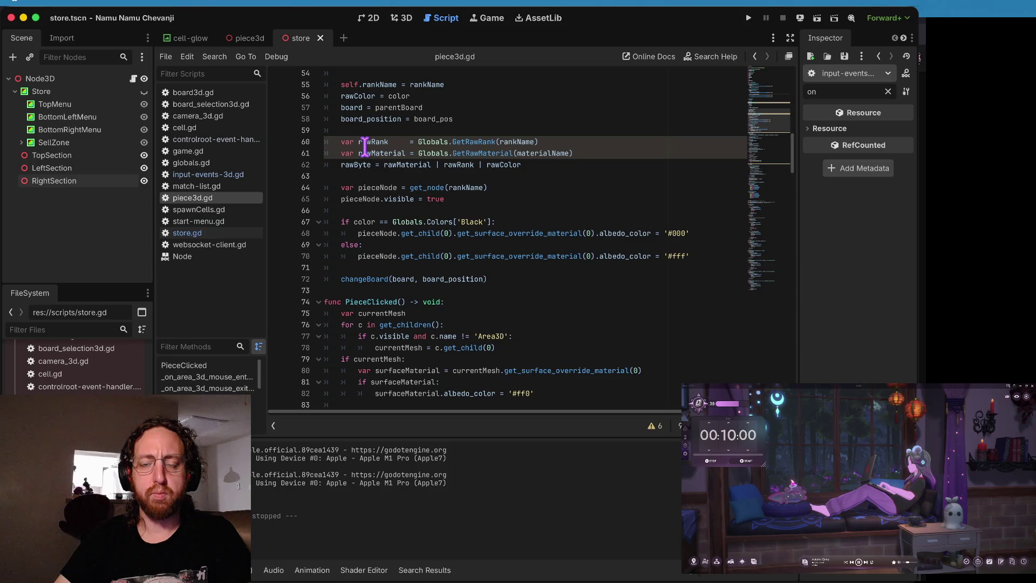
scroll(441, 162, down, 1)
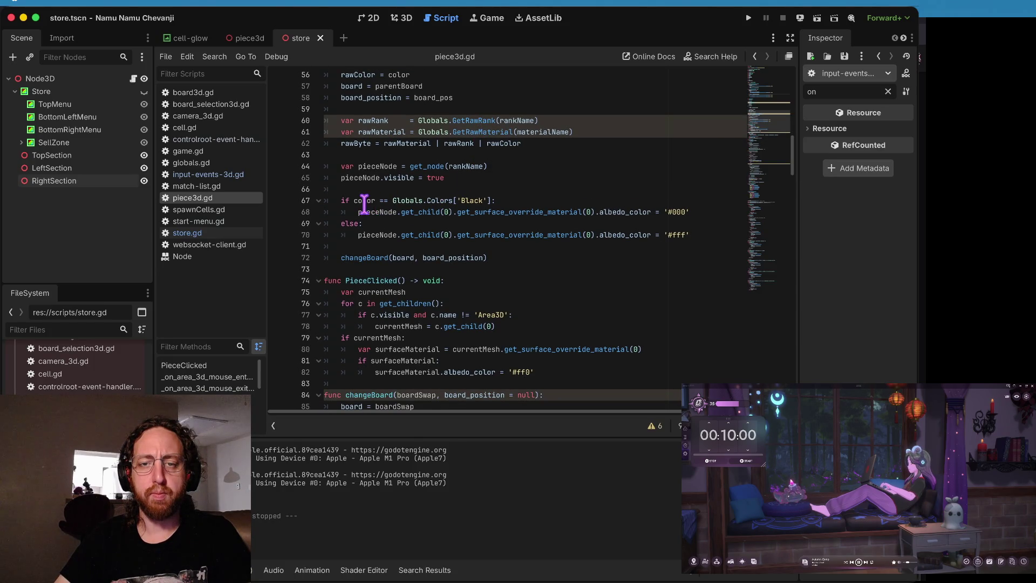
scroll(365, 205, up, 3)
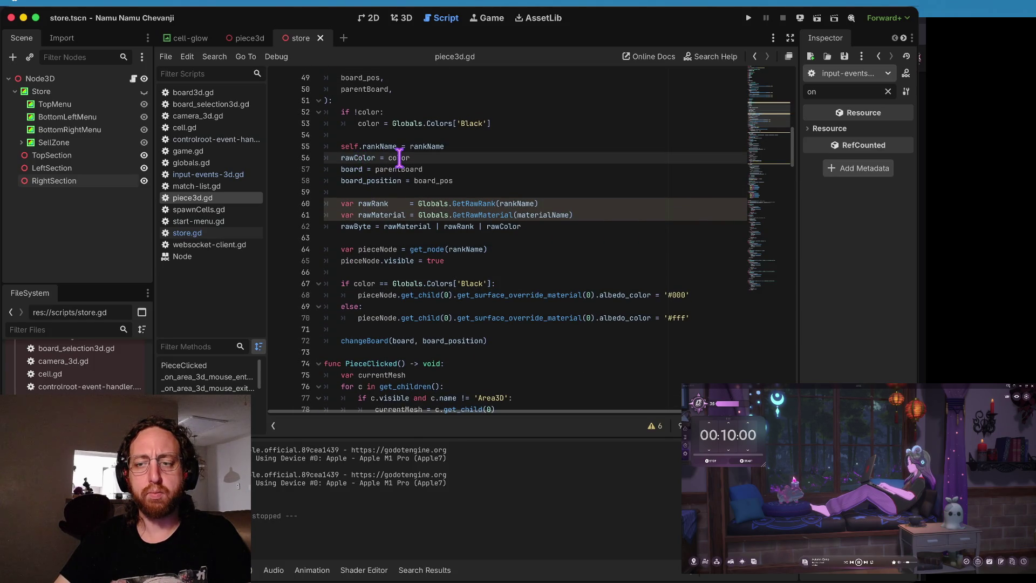
Step: Inspect init_piece's colour code and set a breakpoint on line 70's white '#fff' albedo
click(354, 157)
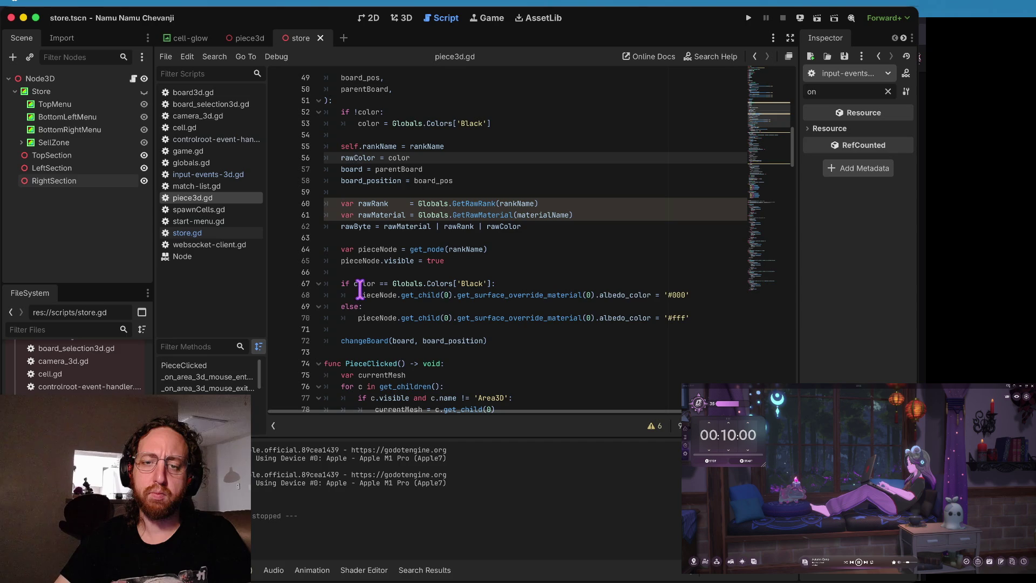
mouse_move(366, 278)
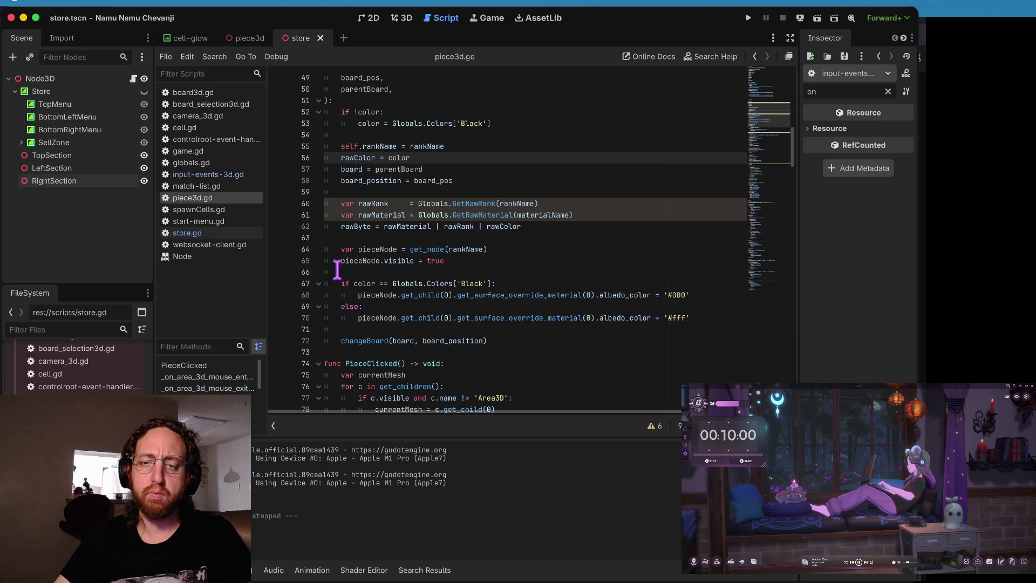
click(338, 272)
scroll(599, 181, up, 5)
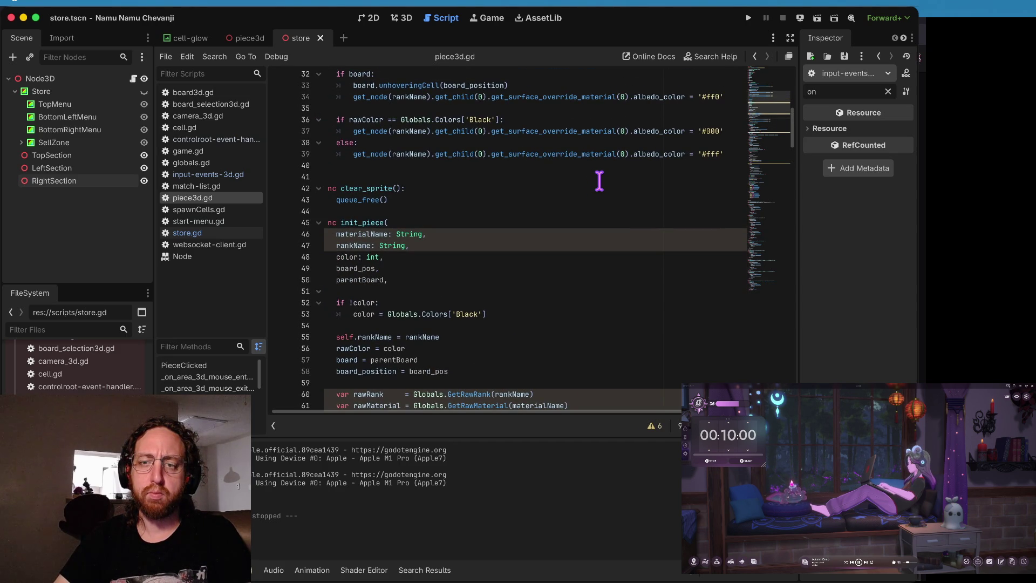
scroll(599, 181, down, 5)
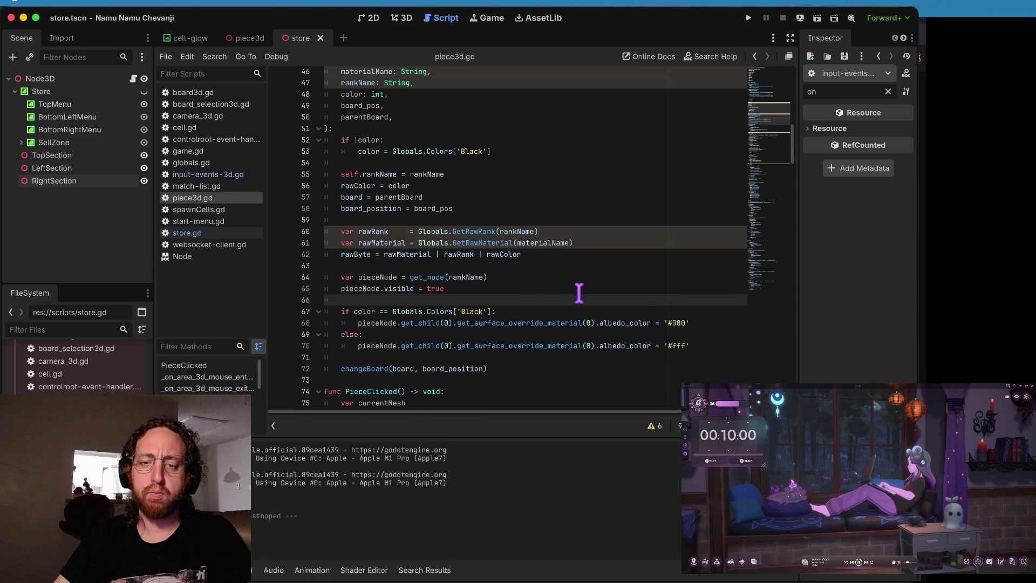
click(289, 344)
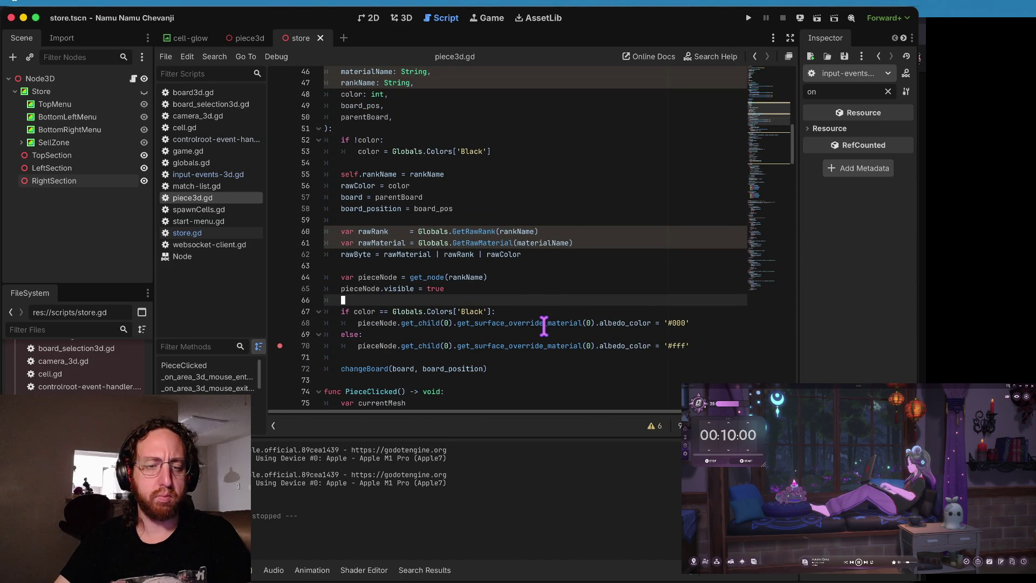
Step: Run the game, open the inventory, and continue past the colouring breakpoints, toggling line 68's
key(super+b)
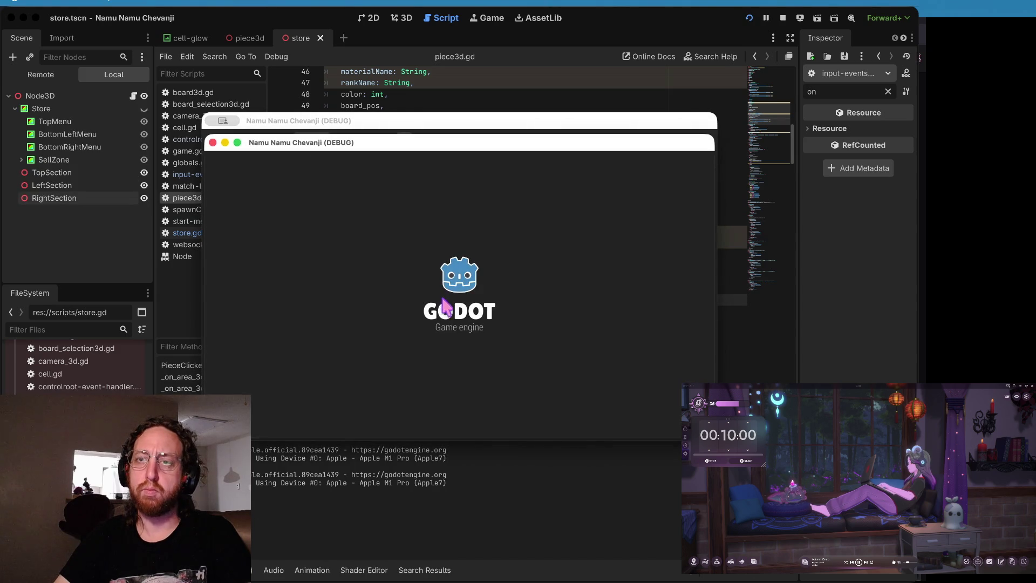
click(432, 371)
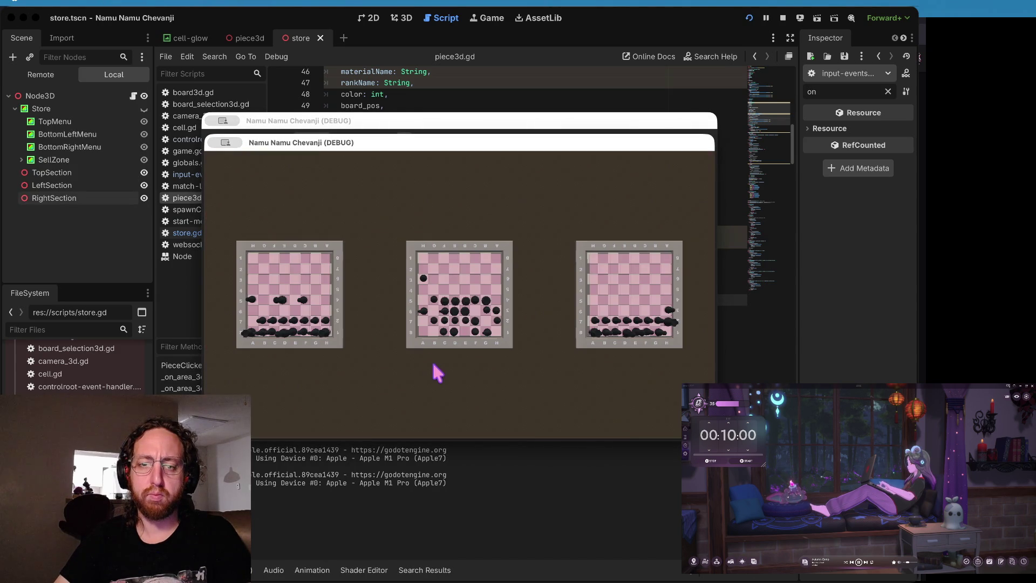
click(409, 315)
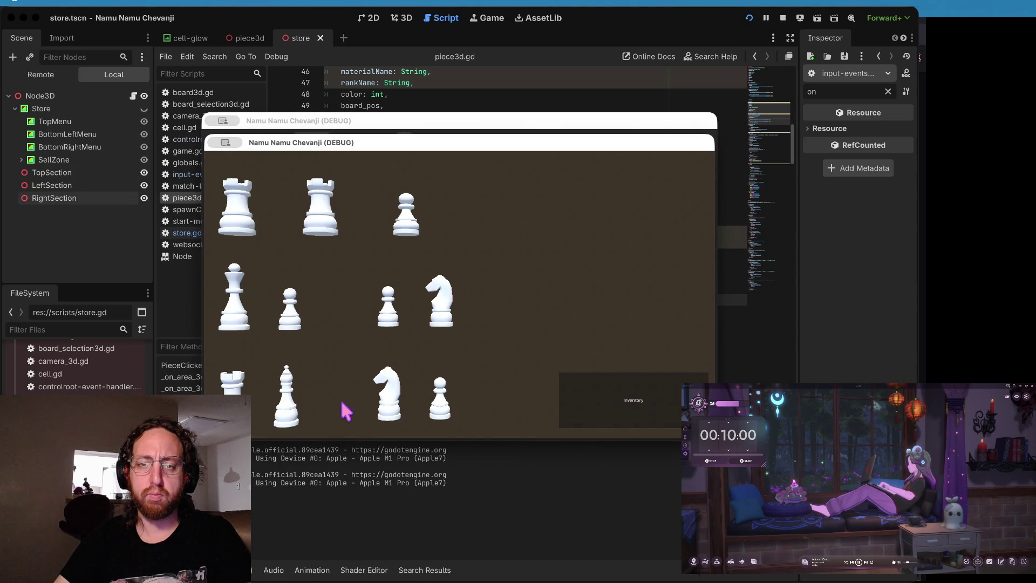
click(642, 93)
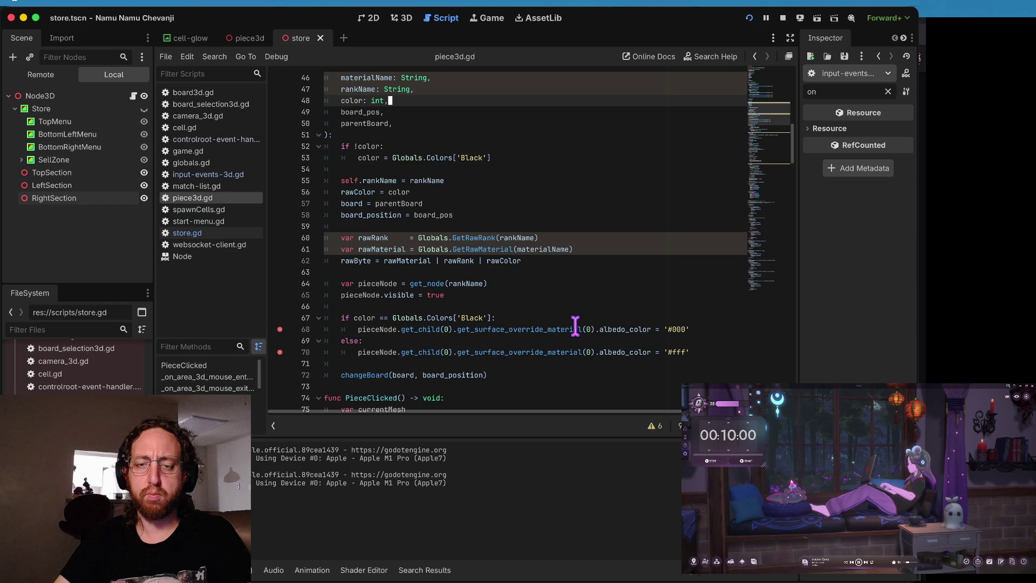
key(super+Tab)
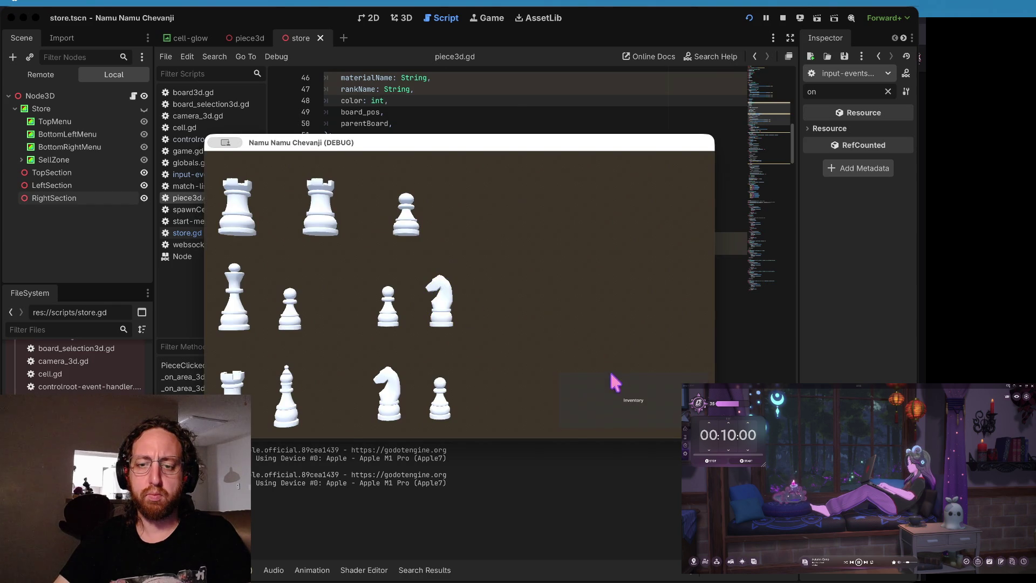
click(612, 377)
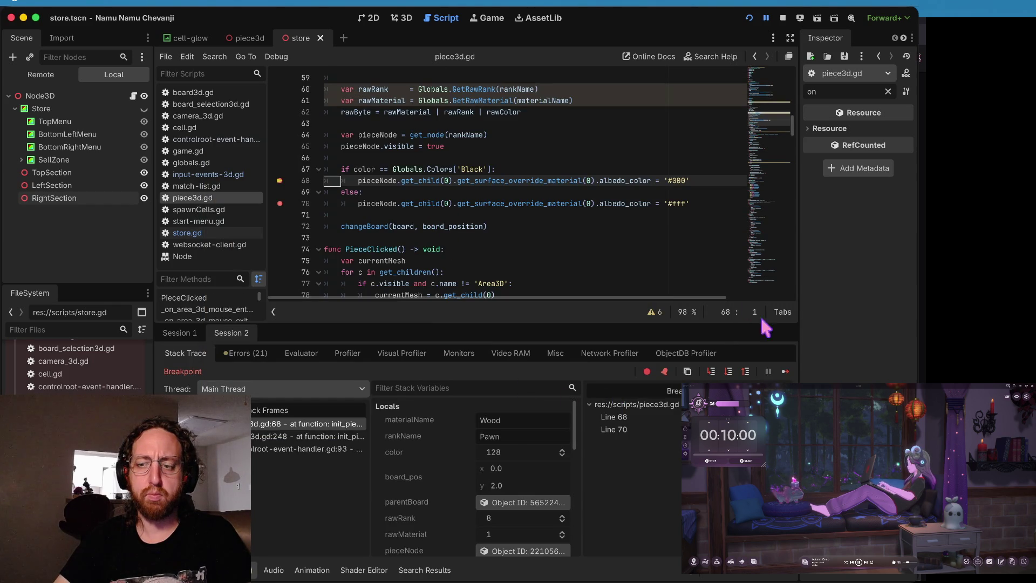
click(785, 371)
click(786, 372)
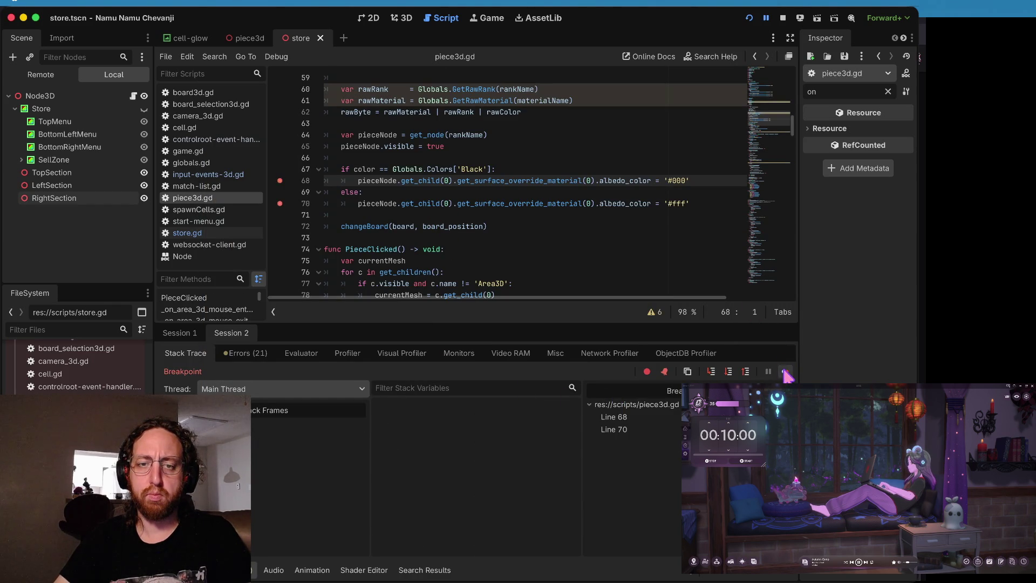
click(279, 180)
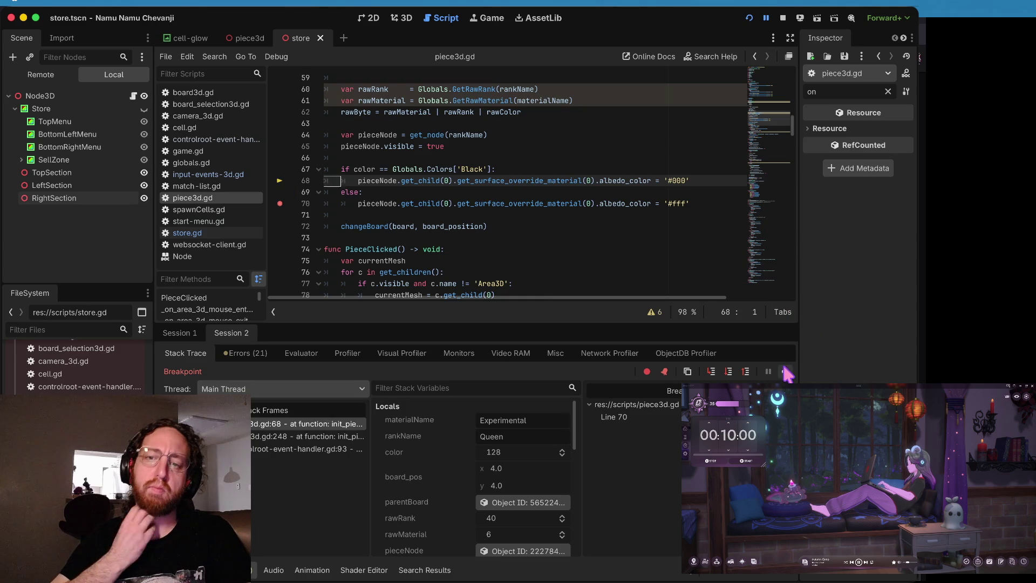
click(786, 371)
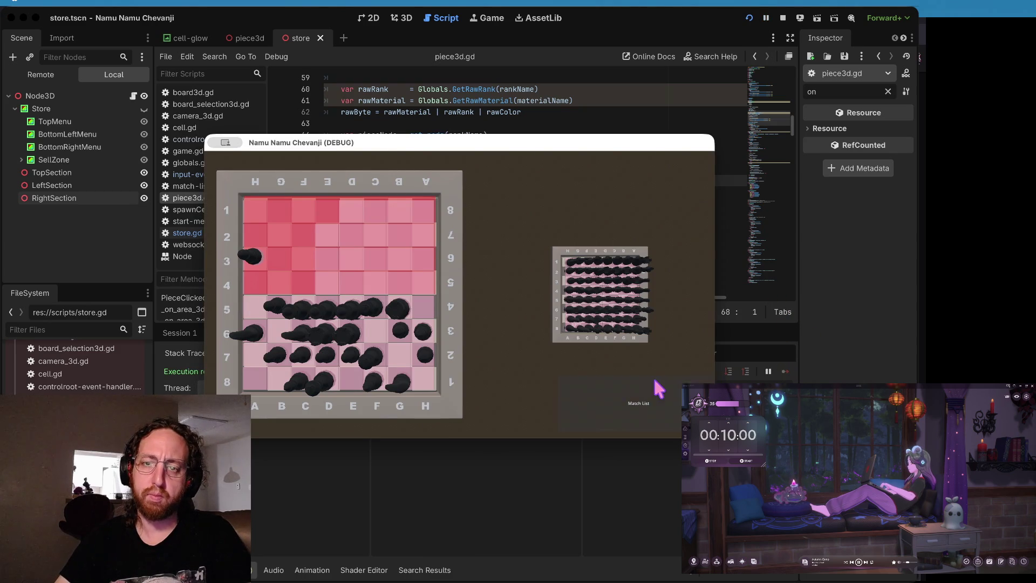
Step: Check the store pieces in the debug game, then scroll back to init_piece in piece3d.gd
click(505, 102)
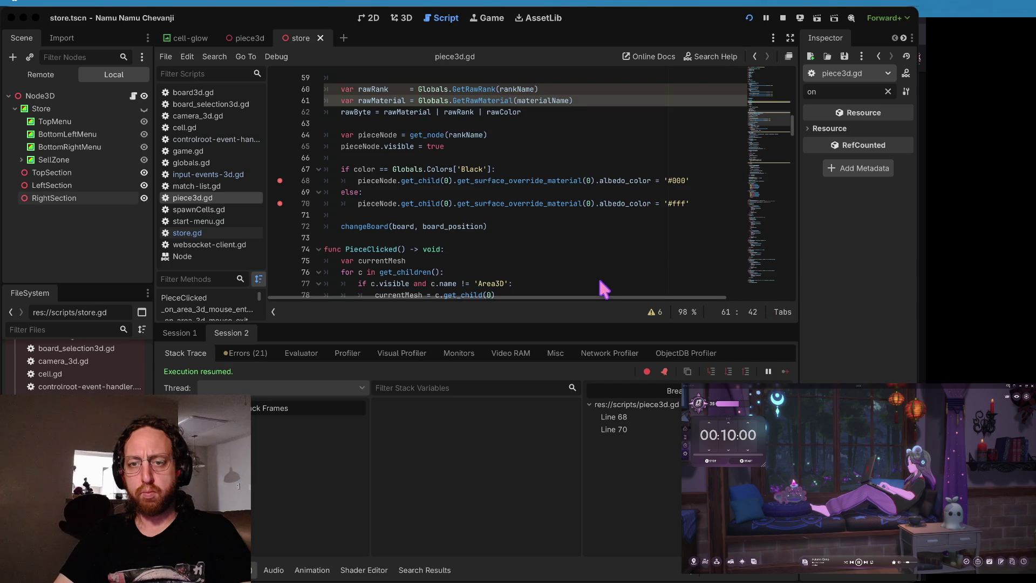
key(super+Tab)
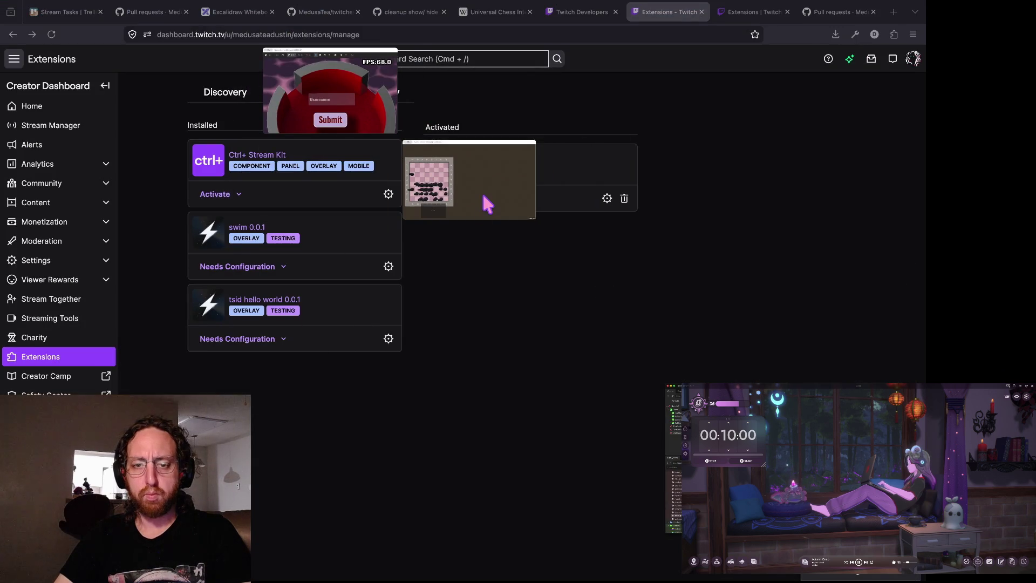
click(481, 192)
click(331, 417)
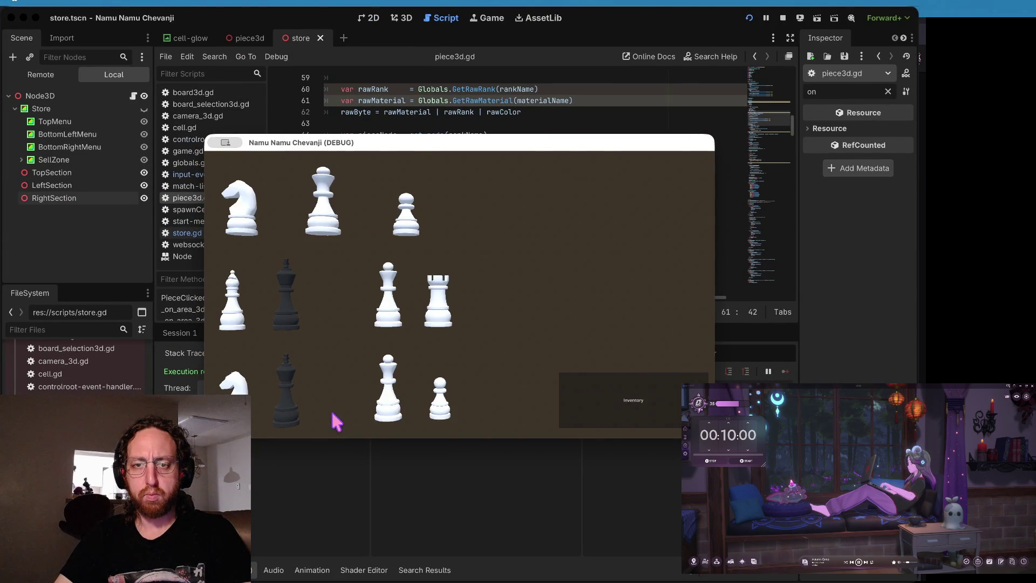
click(433, 119)
scroll(431, 178, up, 5)
scroll(430, 178, up, 2)
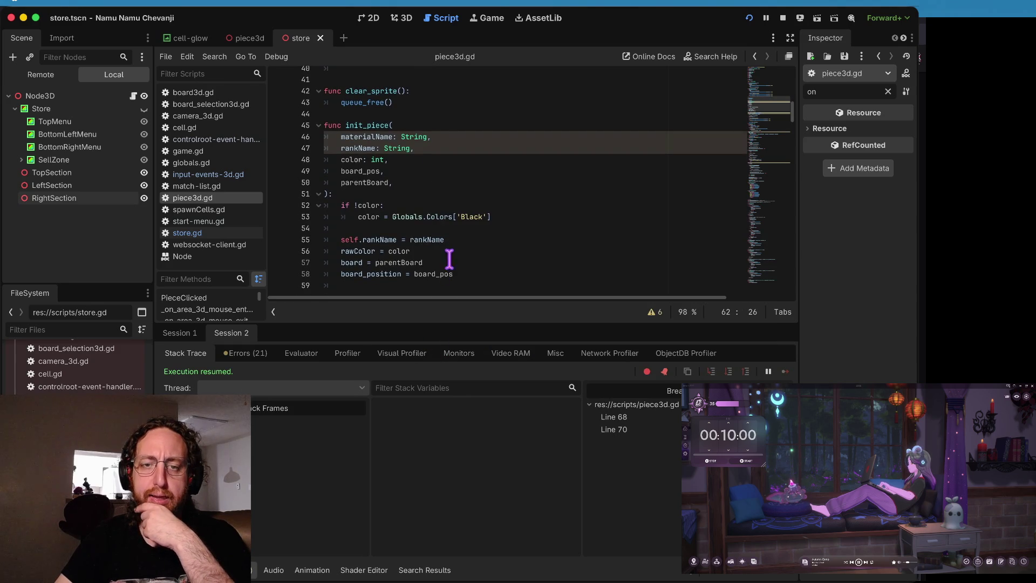
scroll(447, 257, down, 5)
Step: Clear the breakpoints on lines 68, 70 and 71 in init_piece
click(280, 165)
click(280, 200)
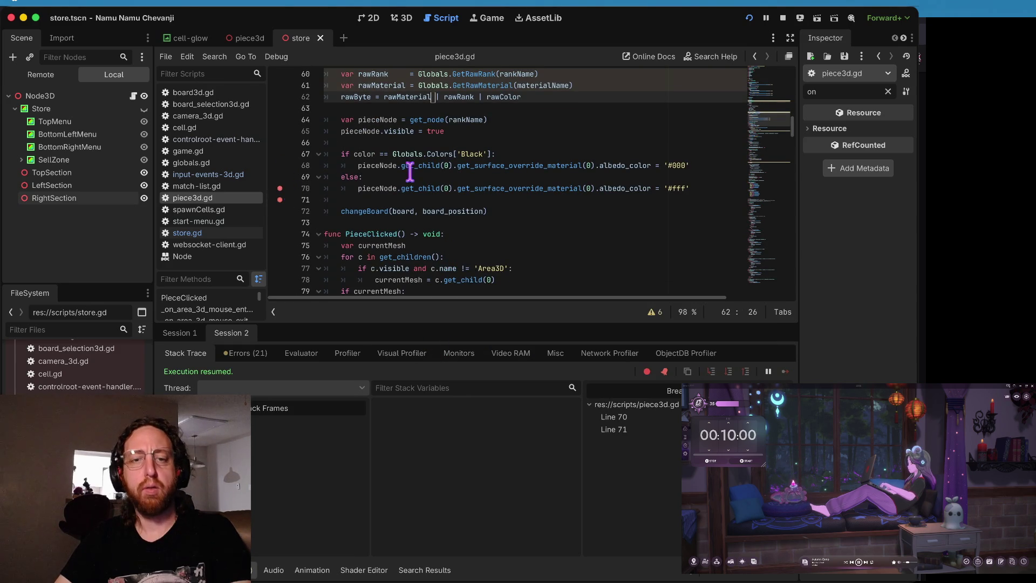
drag(363, 181, 471, 169)
click(280, 204)
click(280, 192)
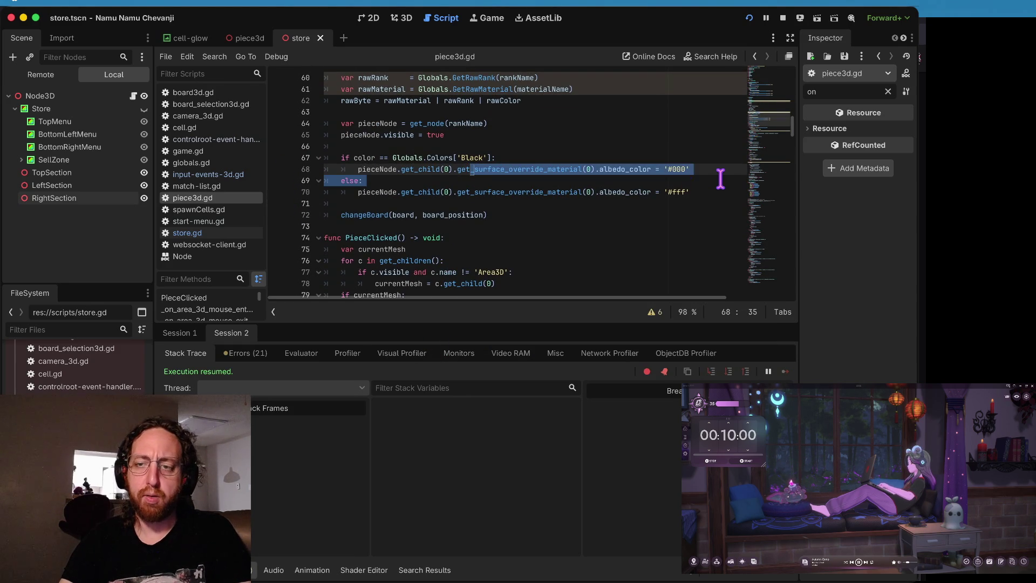
Step: Review the material code on lines 68–69, then open piece3d.tscn and make the King visible
key(ctrl+Right)
triple_click(720, 179)
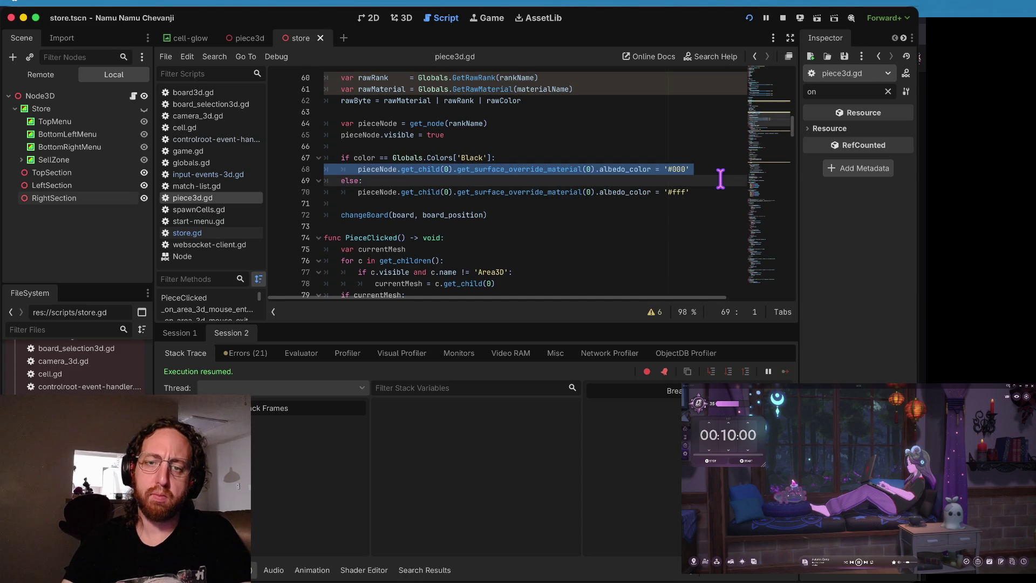
key(Up)
key(Down)
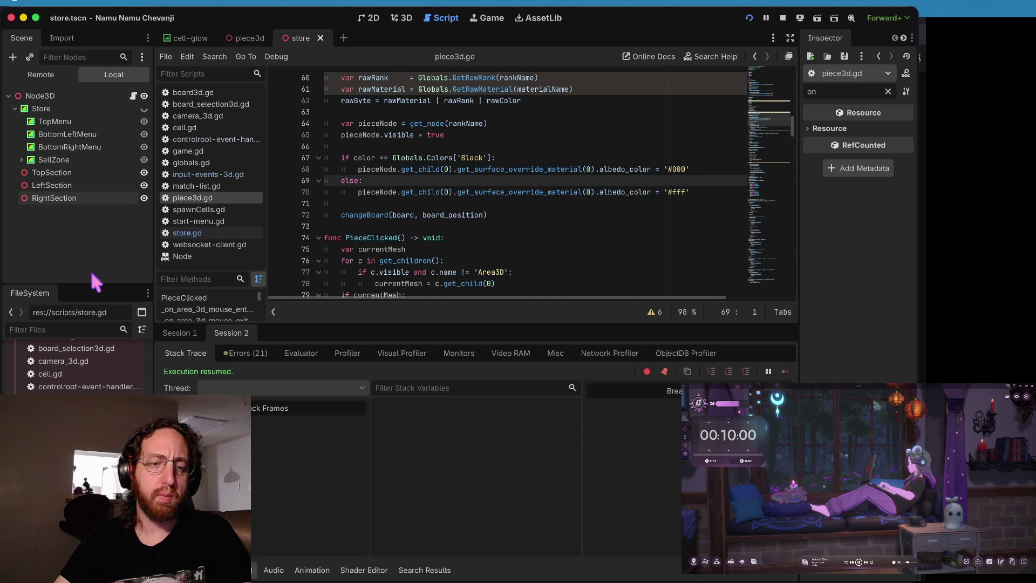
scroll(129, 378, up, 6)
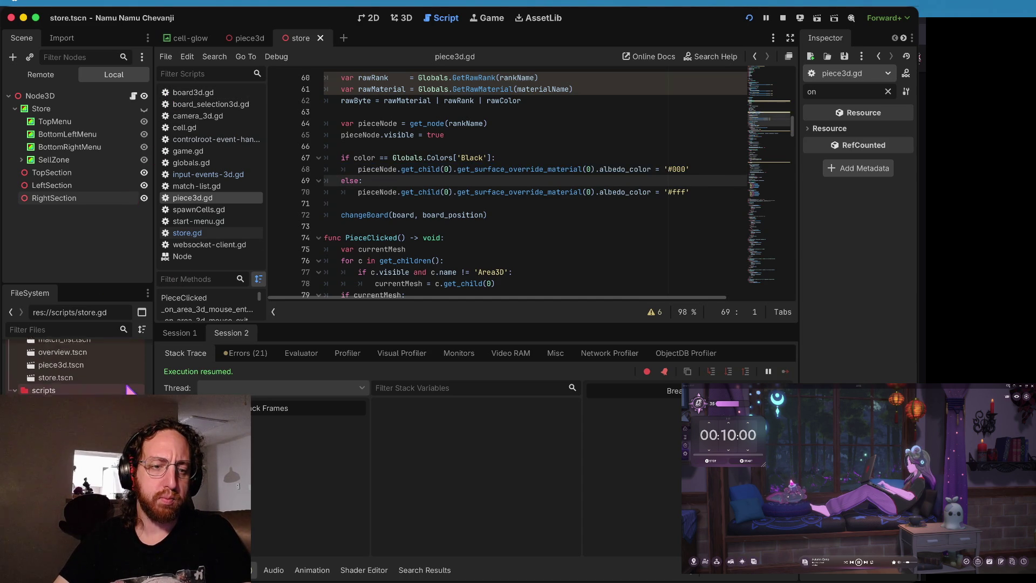
scroll(75, 367, down, 5)
scroll(76, 367, down, 2)
scroll(76, 367, up, 7)
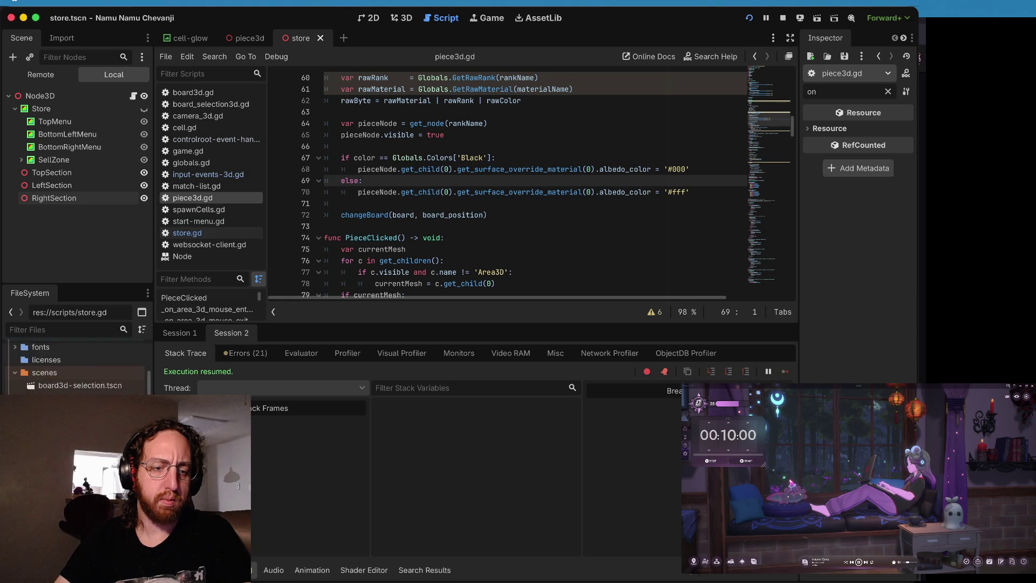
key(ctrl+Tab)
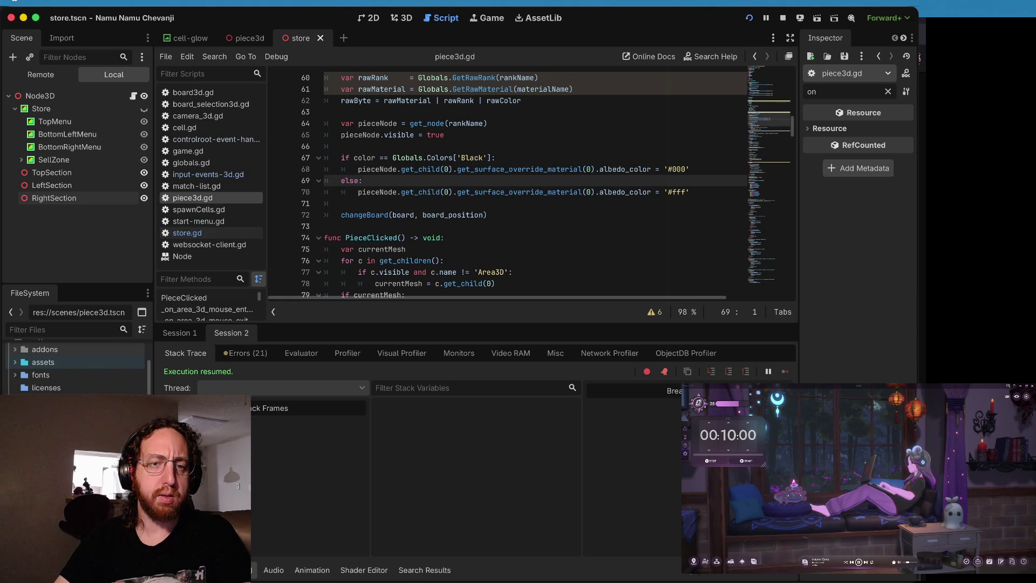
click(144, 121)
Step: Make the Knight, Pawn, Queen and Rook visible, save piece3d, and orbit the 3D view onto them
click(144, 134)
click(144, 147)
click(144, 160)
click(144, 172)
key(super+s)
click(401, 18)
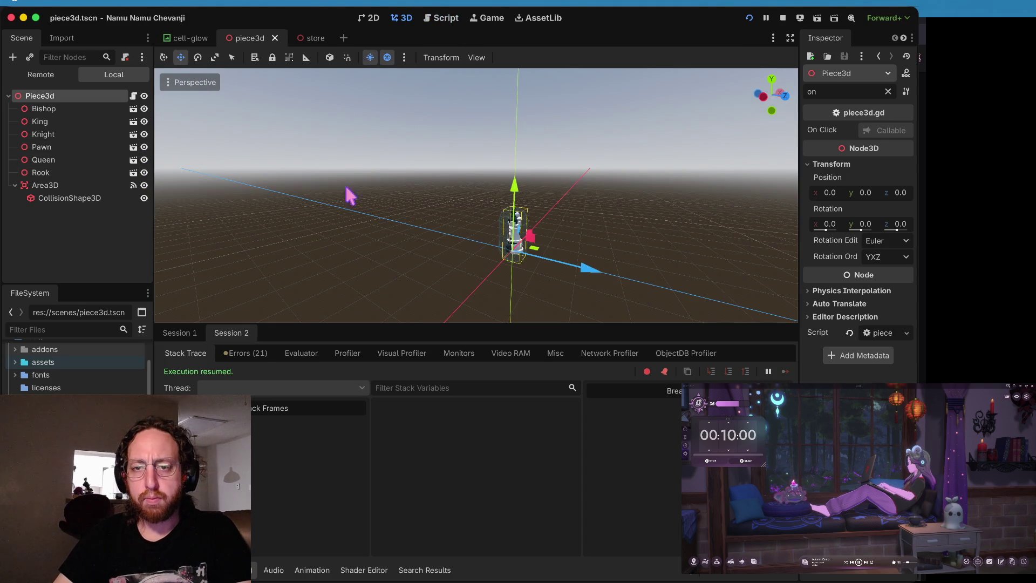
drag(433, 260, 432, 323)
Step: Hide every piece except the Bishop and open bishop.tscn in its own editor
click(123, 109)
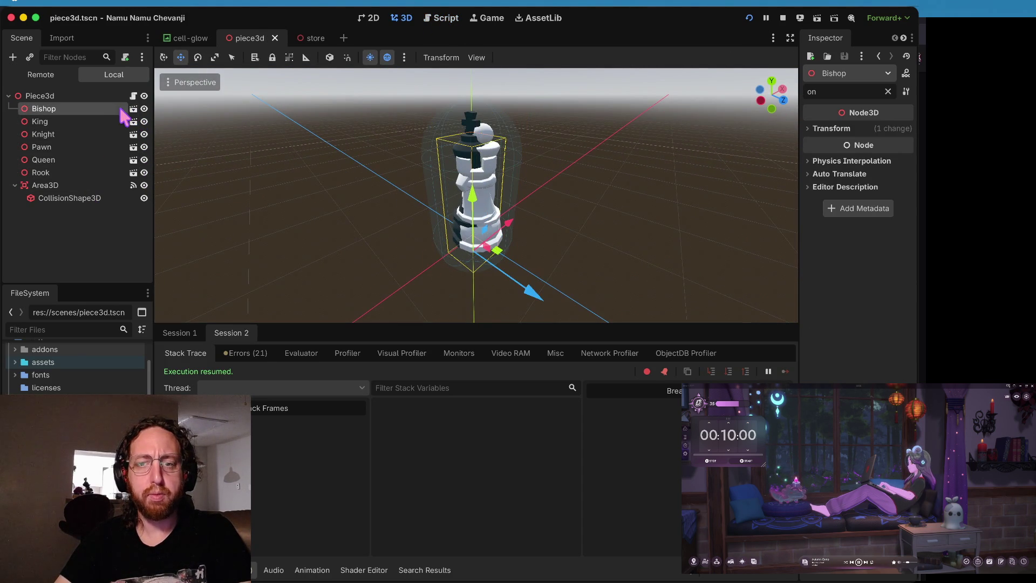
click(144, 109)
click(144, 121)
click(144, 135)
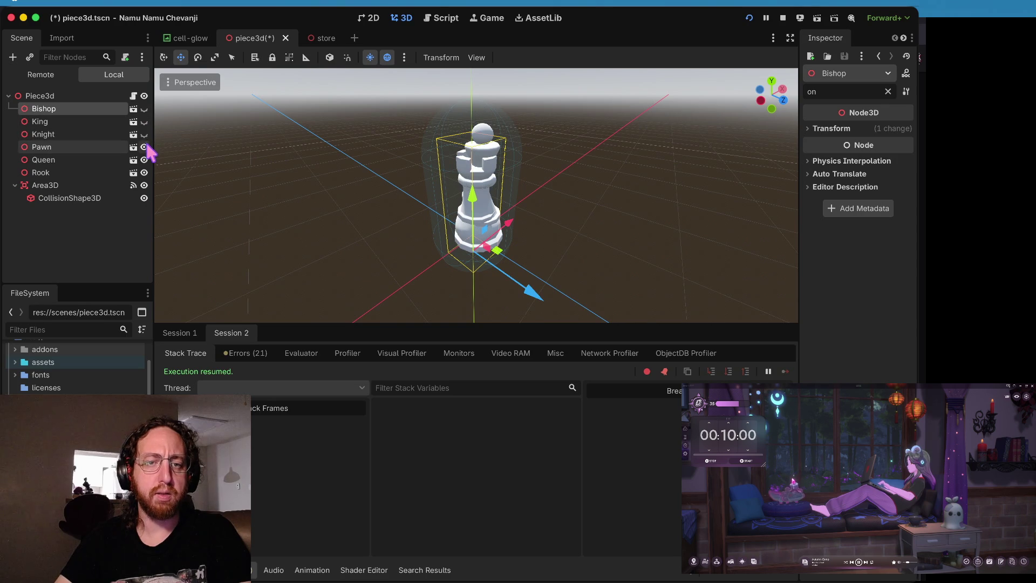
click(144, 172)
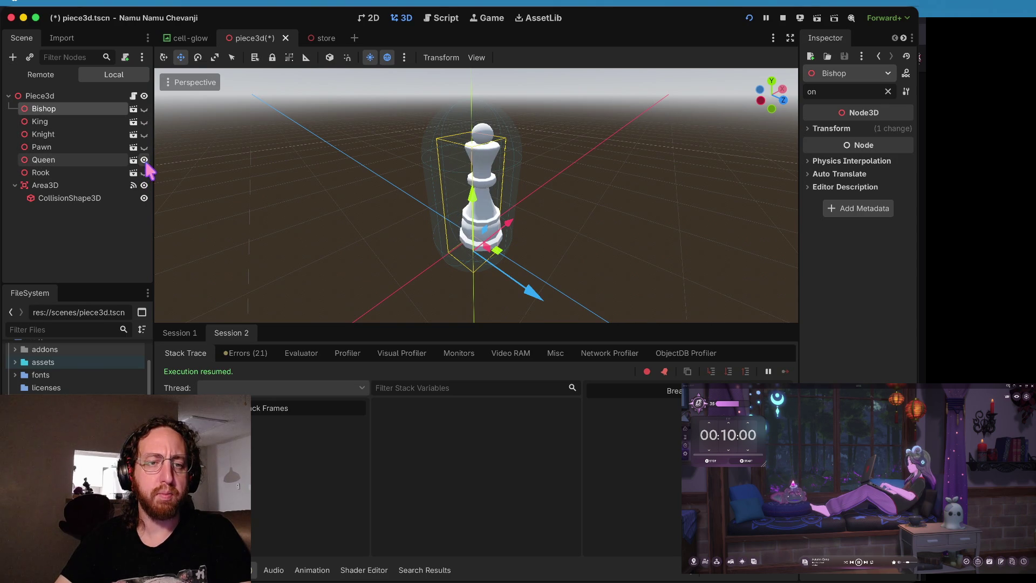
click(144, 161)
click(144, 185)
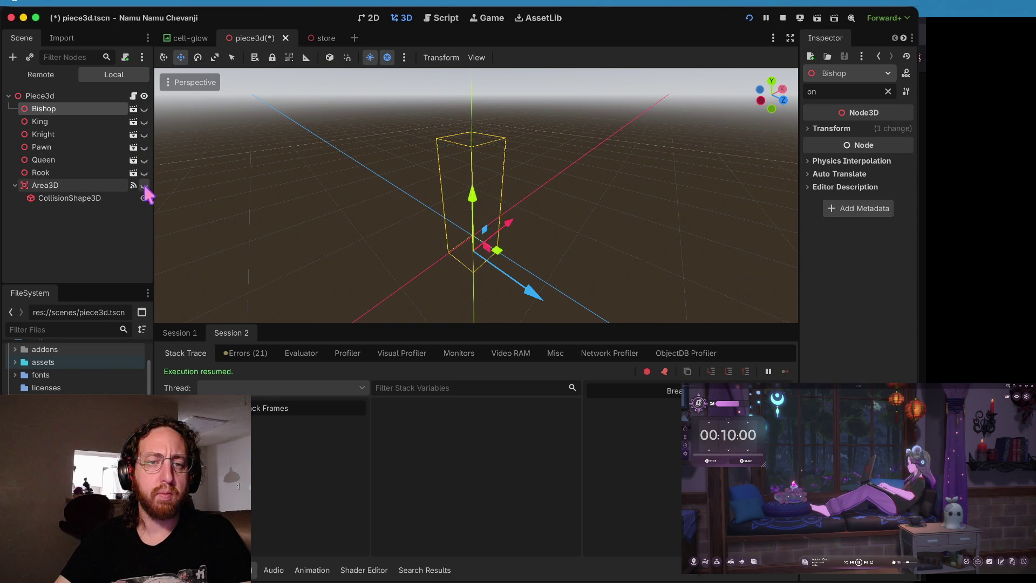
click(144, 109)
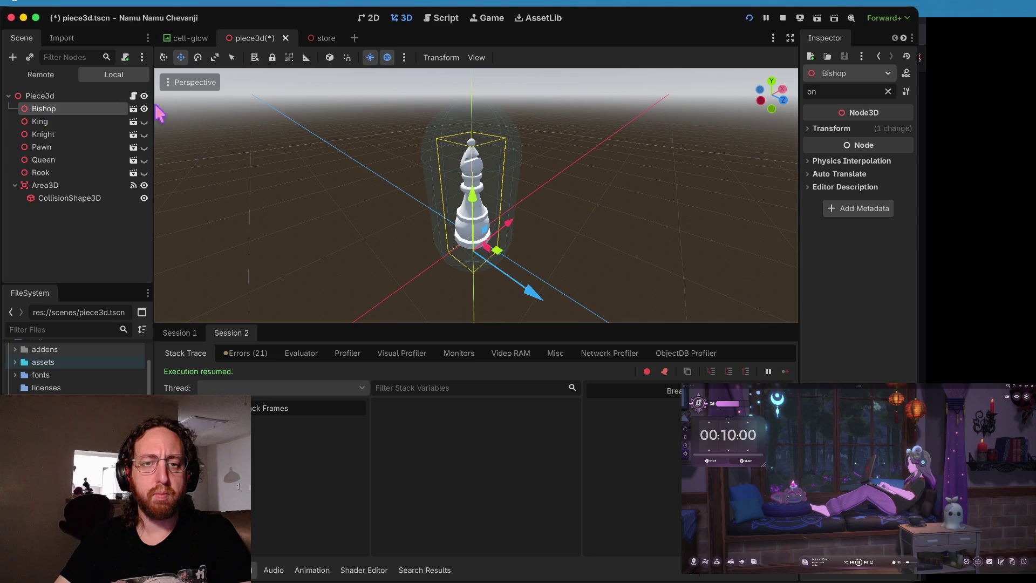
click(133, 108)
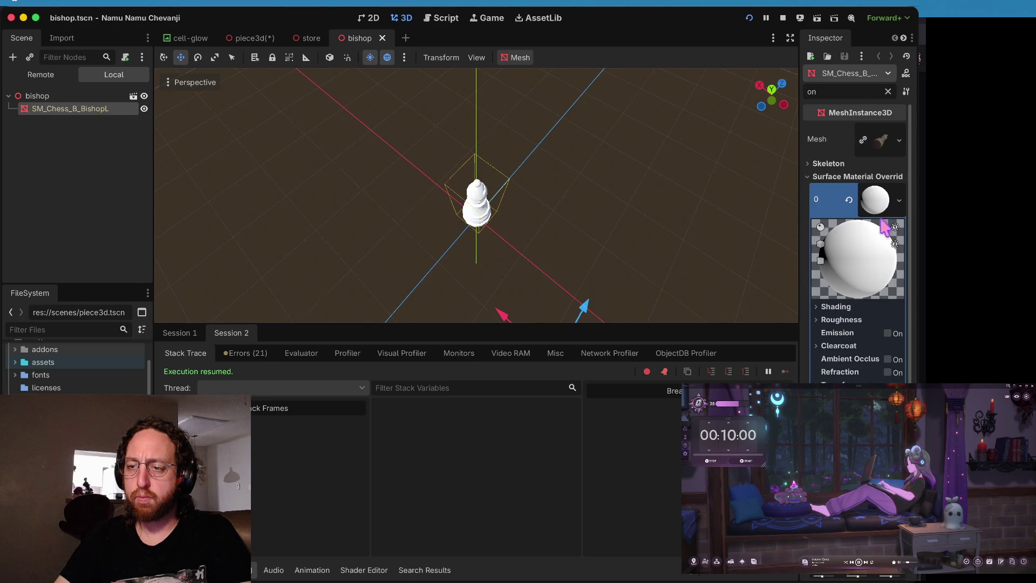
Step: Widen the Inspector and browse the bishop mesh's surface material override settings
drag(803, 265, 660, 268)
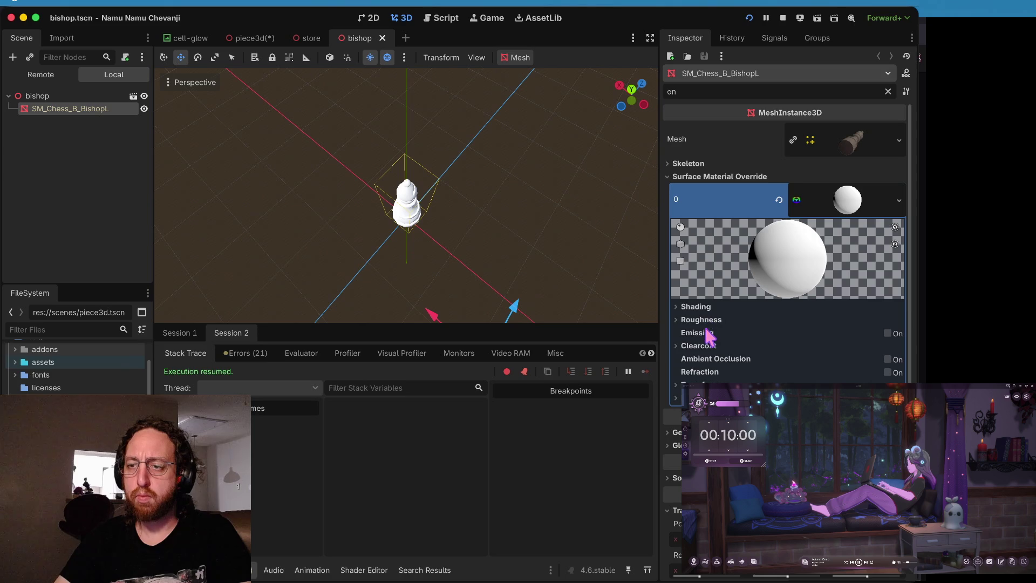
click(860, 203)
click(853, 208)
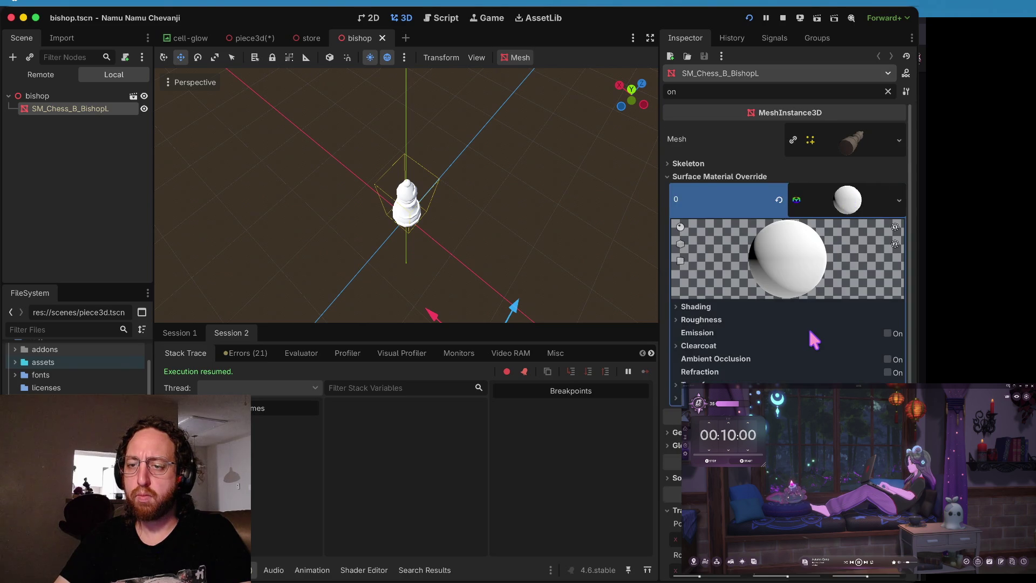
scroll(810, 331, down, 3)
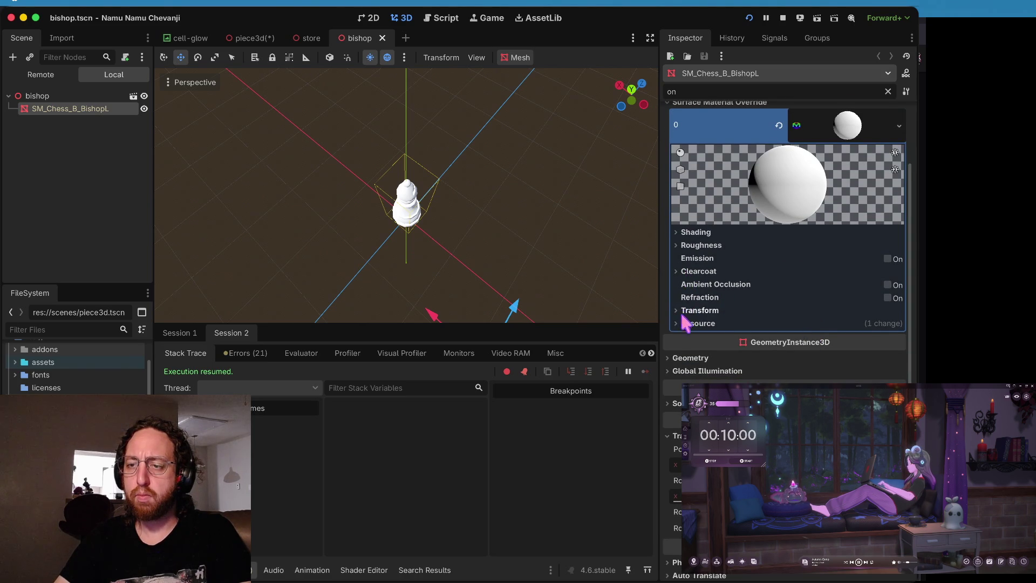
click(696, 232)
click(696, 232)
scroll(807, 189, up, 3)
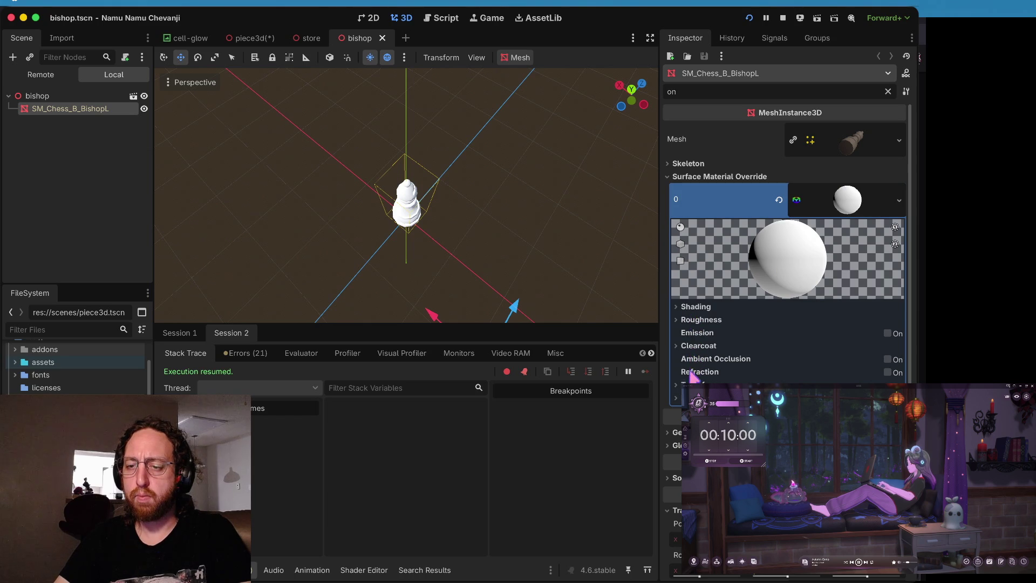
scroll(788, 324, down, 3)
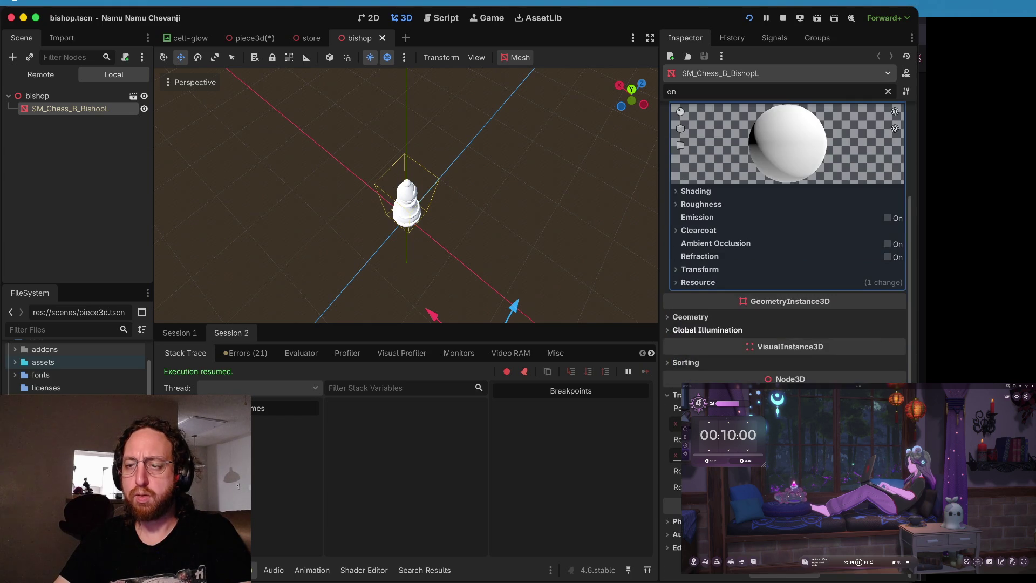
scroll(788, 291, up, 3)
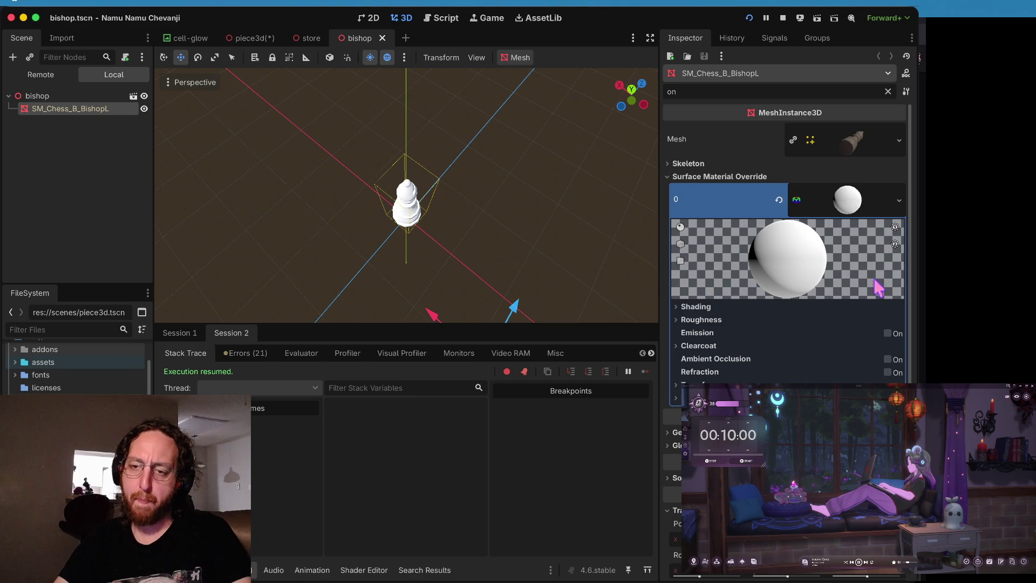
scroll(858, 302, down, 2)
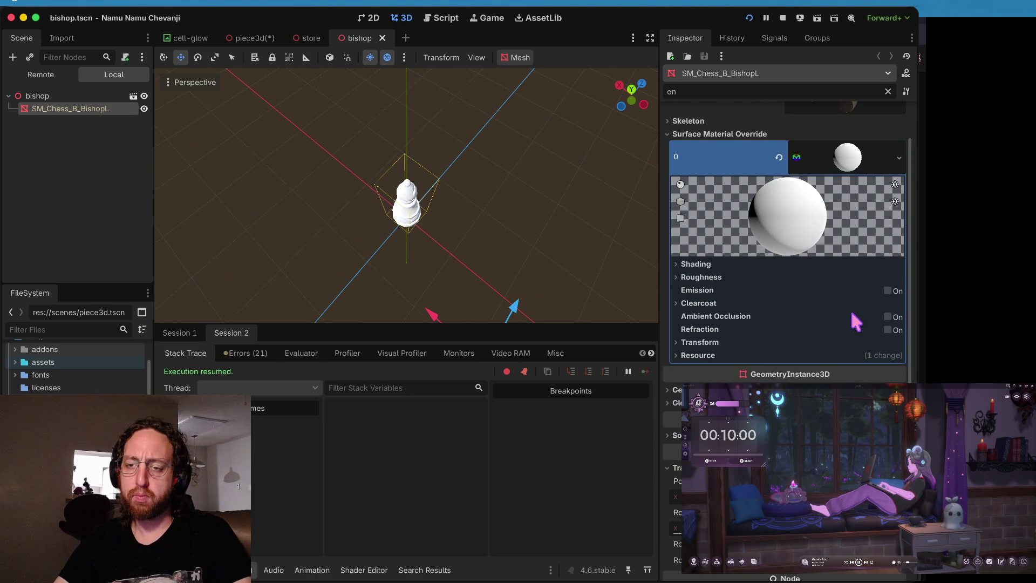
scroll(857, 322, up, 2)
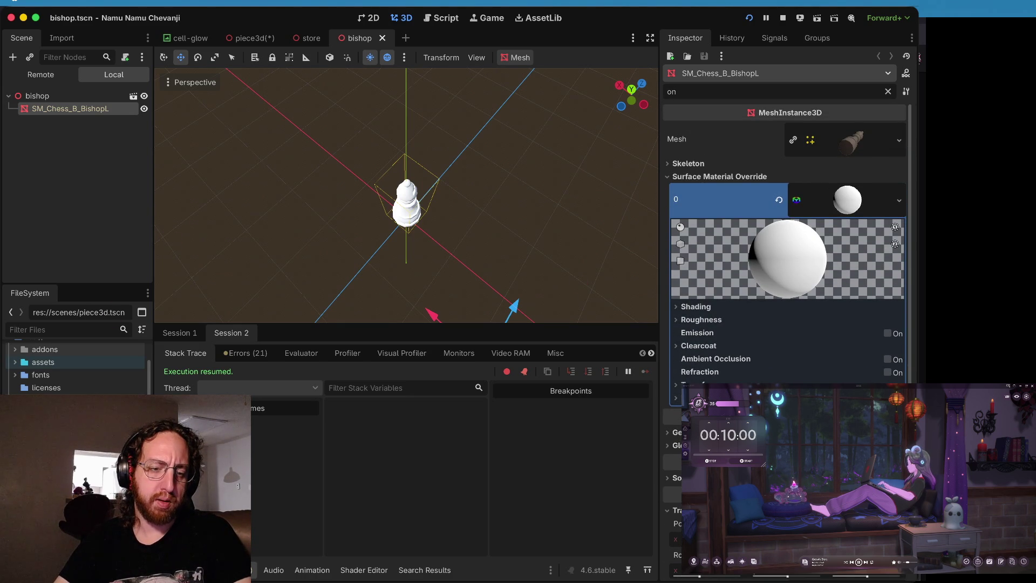
scroll(75, 367, down, 1)
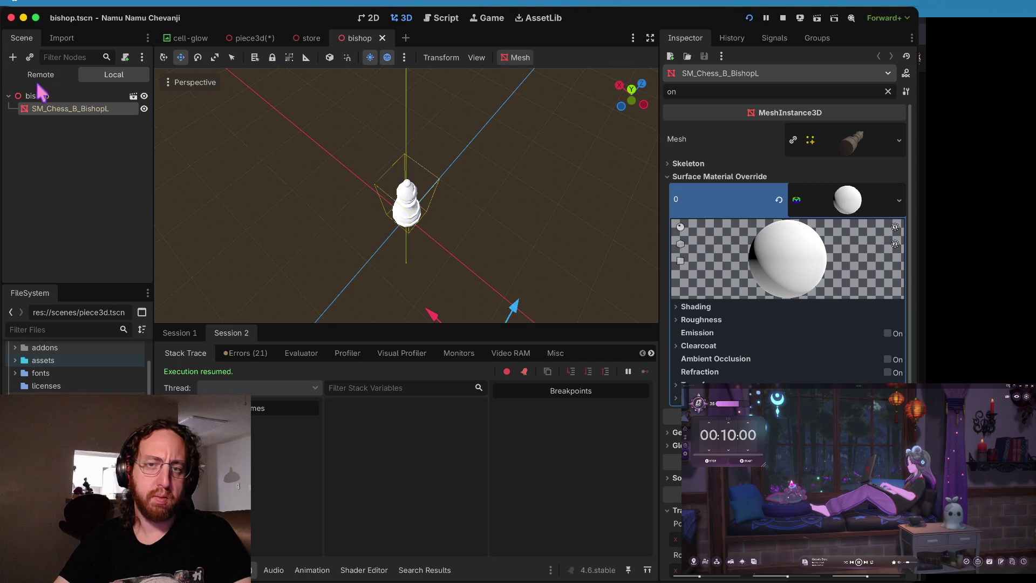
Step: Show only the King in piece3d, inspect king.tscn's material override, then open piece3d.gd
click(308, 38)
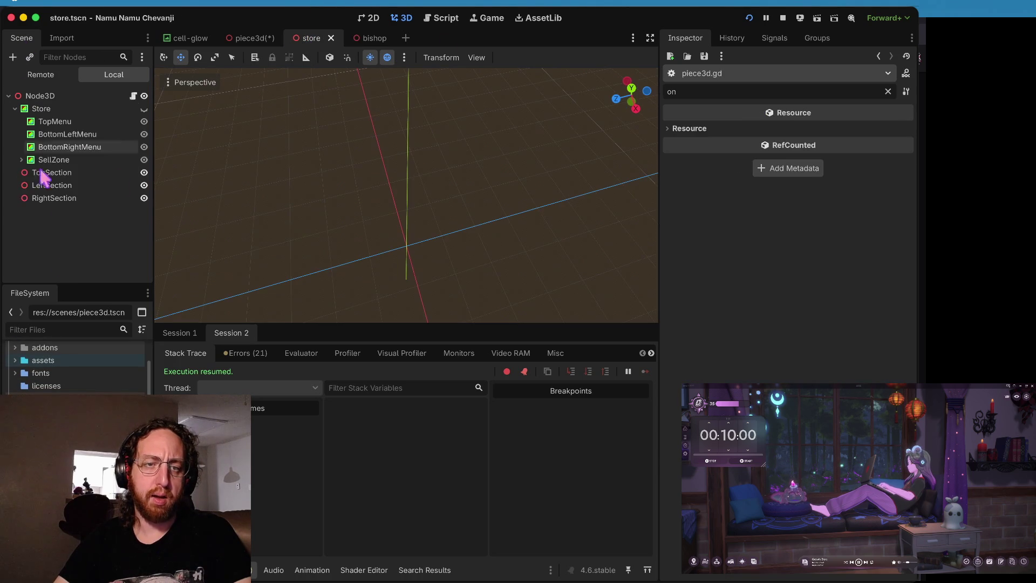
click(249, 36)
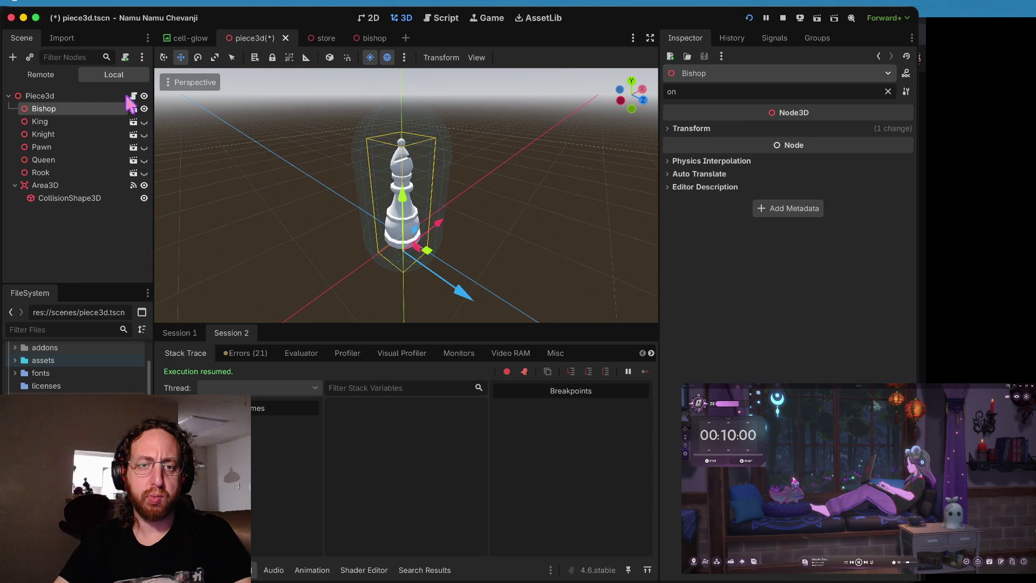
click(59, 124)
click(144, 121)
click(144, 109)
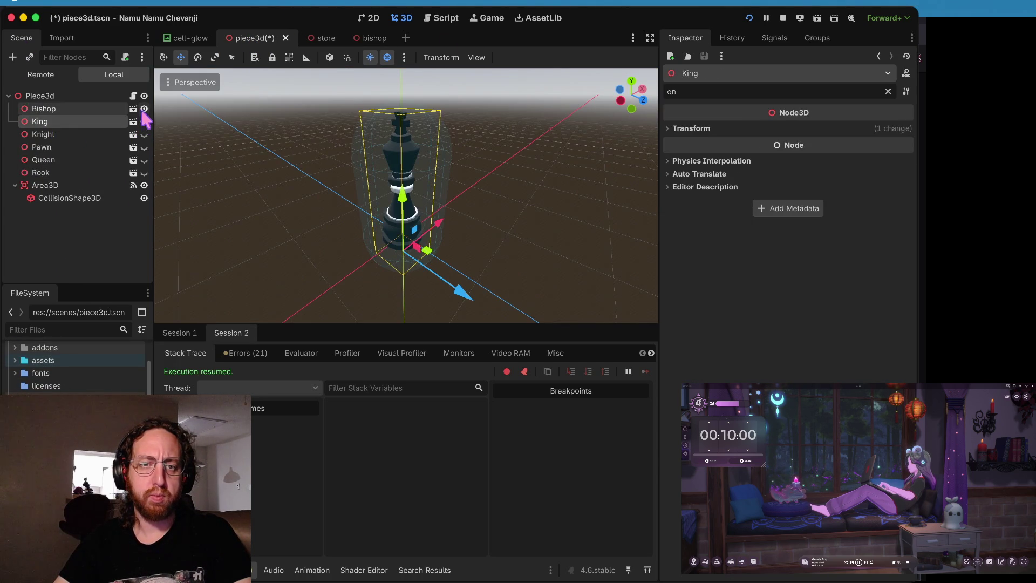
click(133, 122)
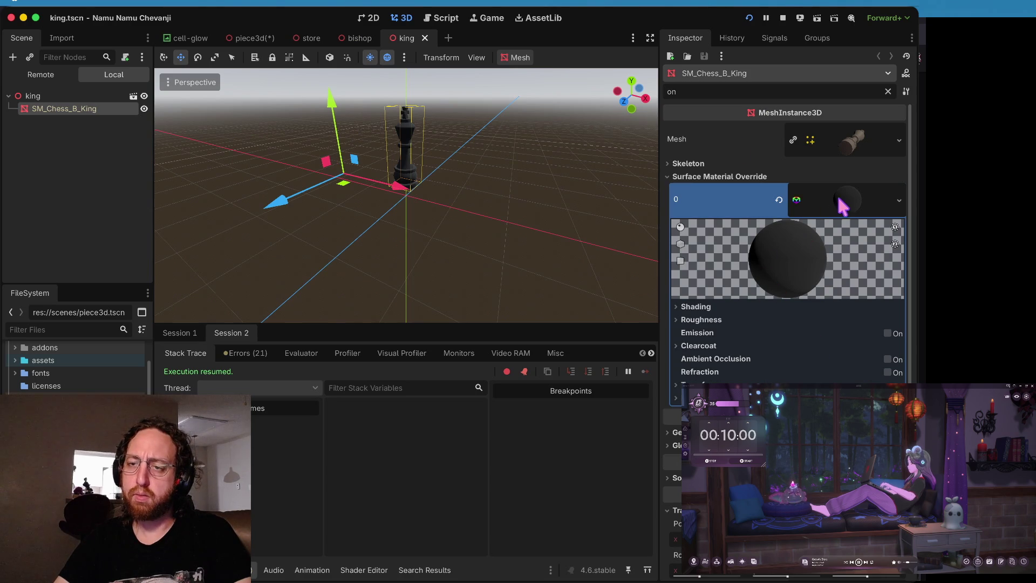
click(689, 178)
click(689, 177)
click(831, 197)
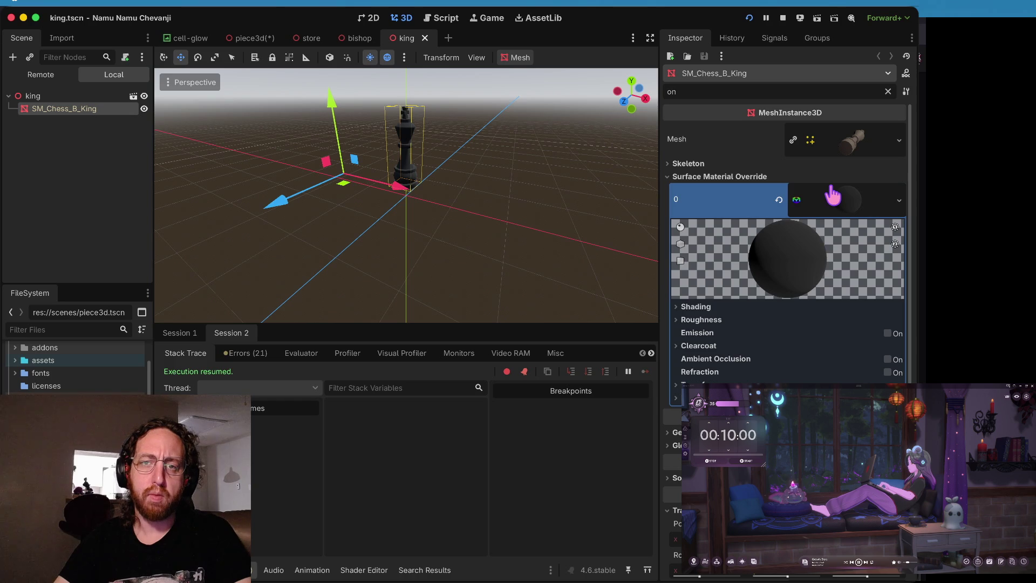
click(445, 19)
scroll(477, 196, right, 5)
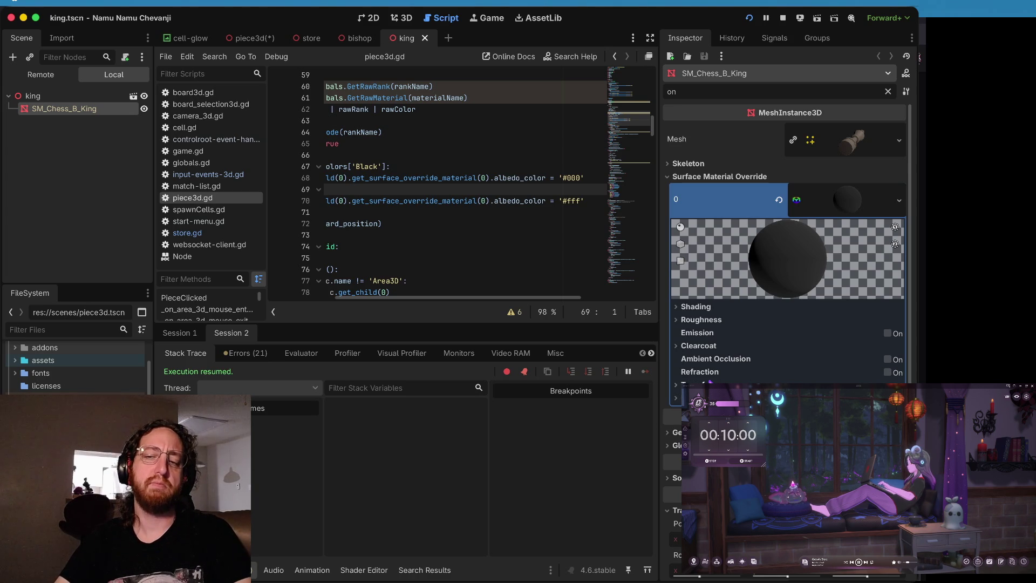
Step: Expand the king override material's Roughness (1.0) and Clearcoat (0.5) groups and scroll to Local to Scene
click(675, 398)
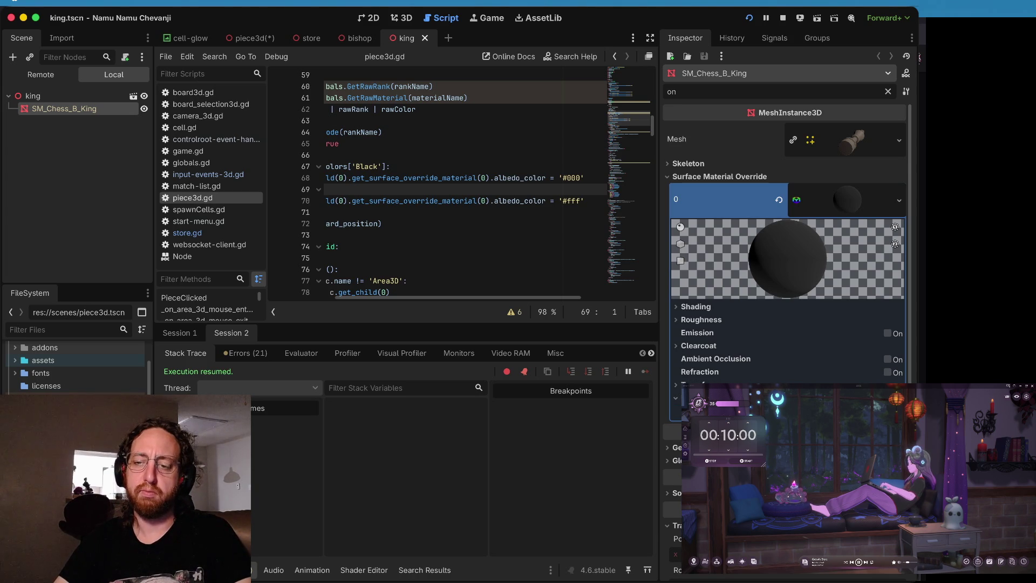
click(676, 385)
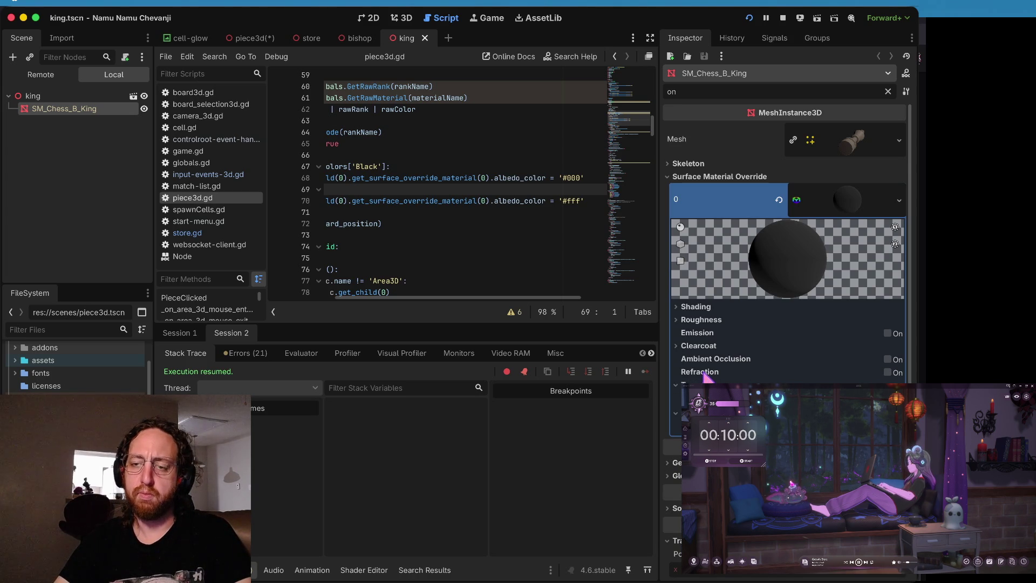
click(721, 347)
click(713, 322)
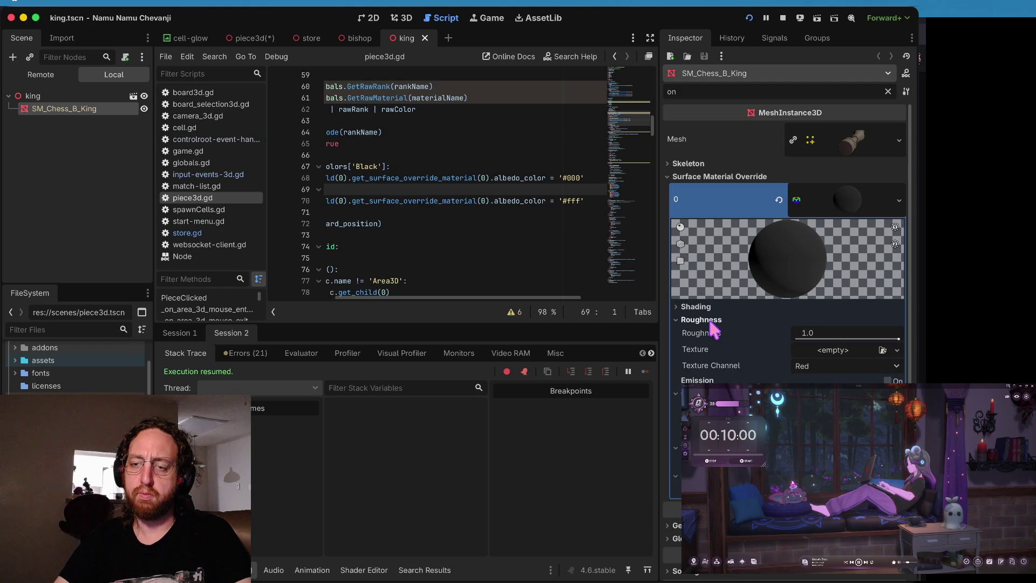
scroll(710, 322, down, 2)
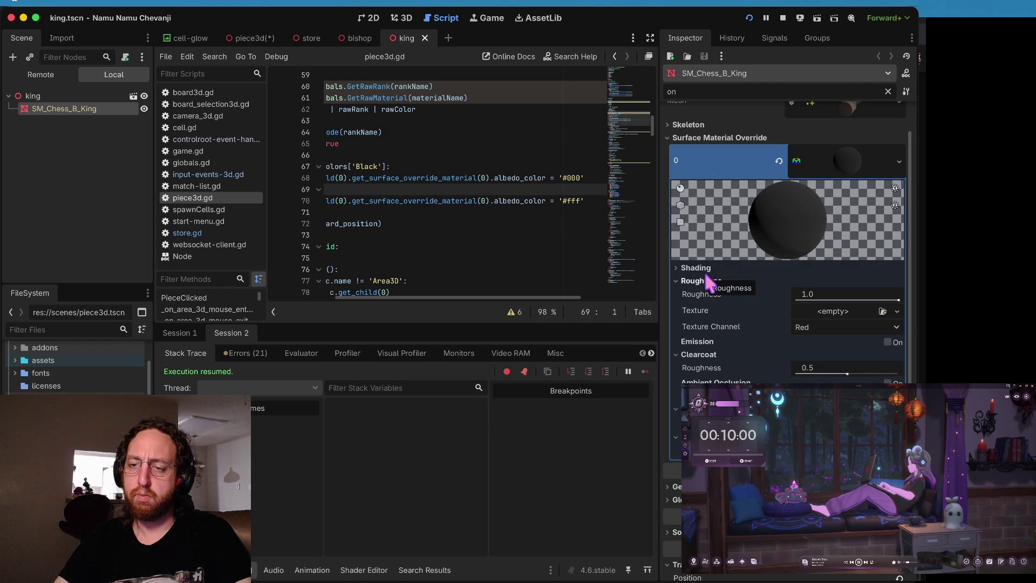
scroll(718, 267, down, 2)
scroll(718, 258, down, 7)
scroll(720, 330, up, 10)
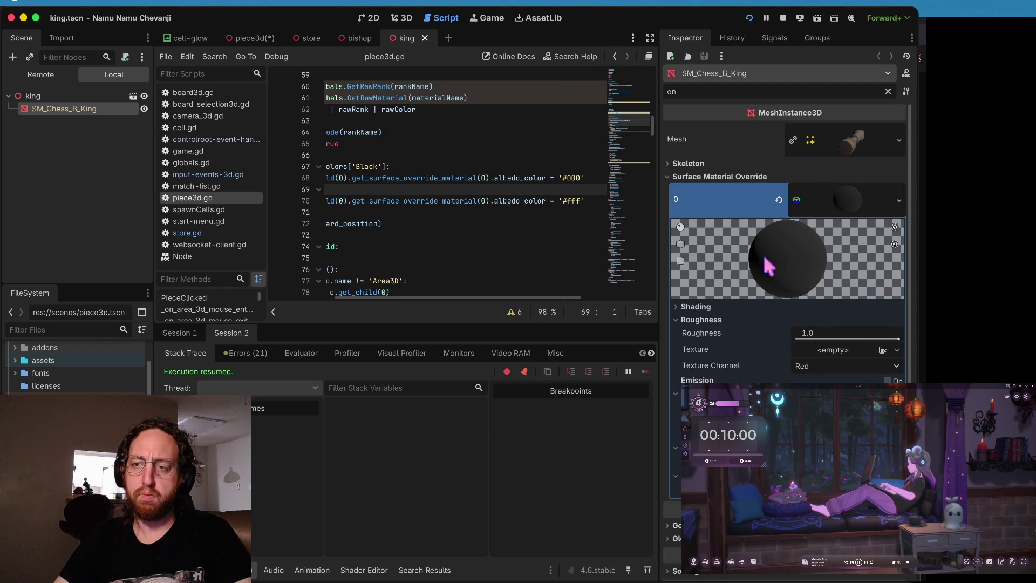
Step: Recheck the override material and king root node, then place the caret on script line 62
click(846, 201)
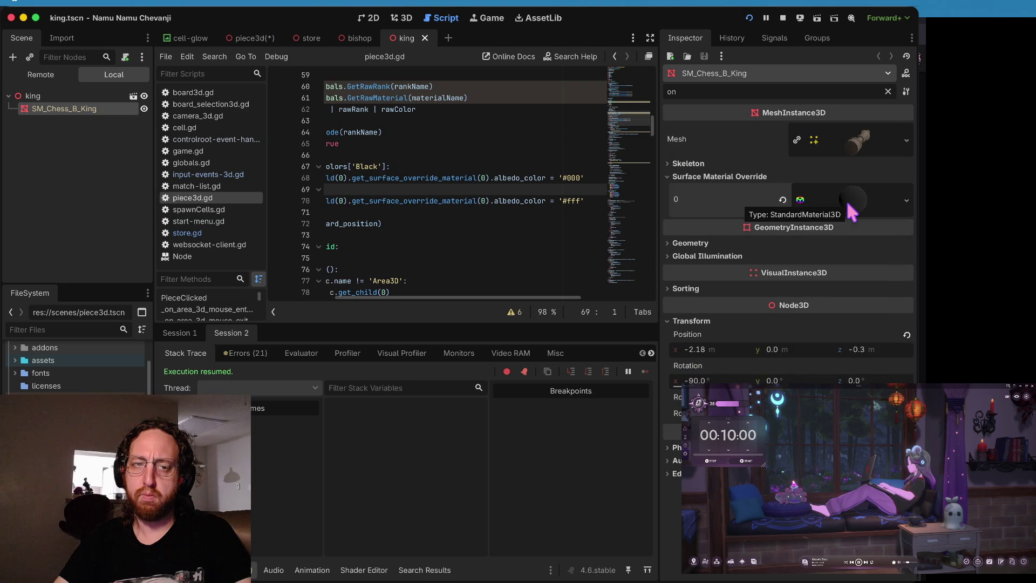
click(846, 201)
click(65, 96)
click(65, 108)
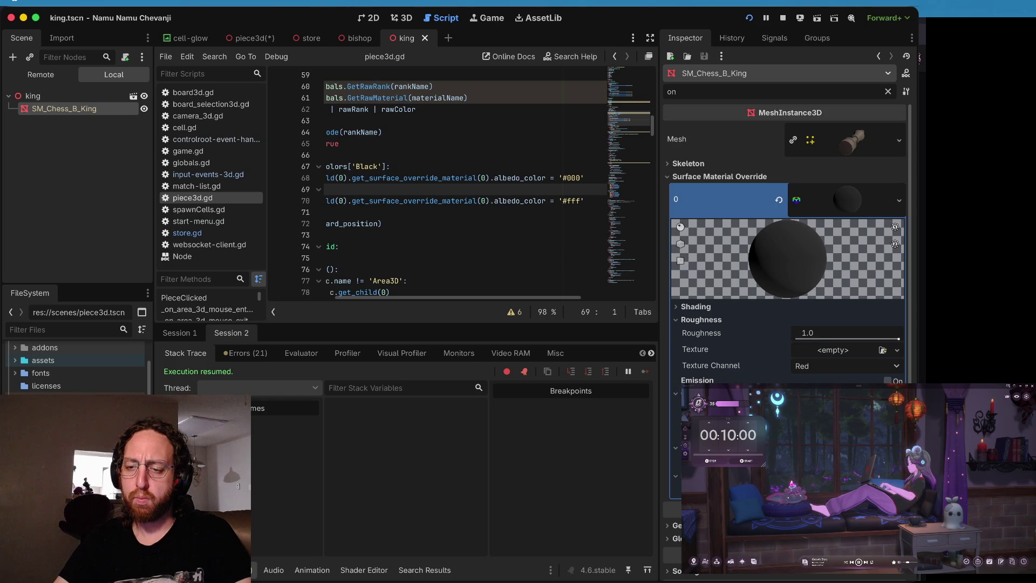
scroll(782, 243, down, 5)
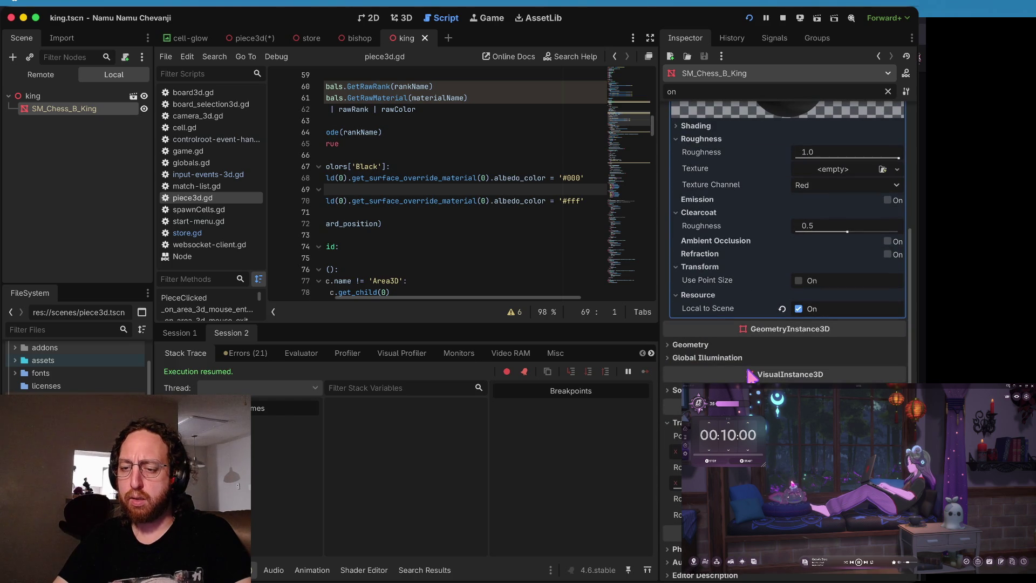
scroll(783, 243, down, 1)
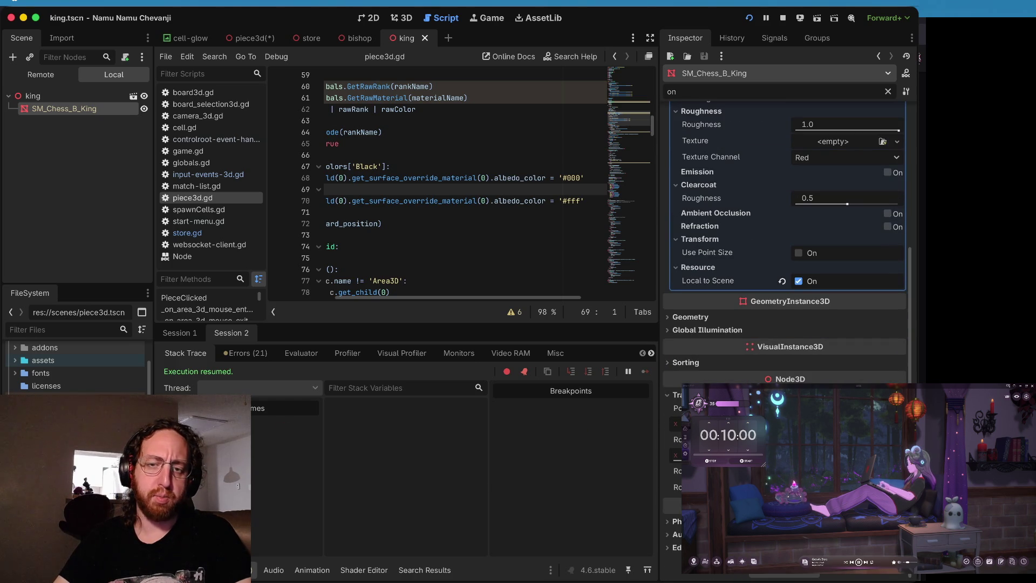
click(416, 109)
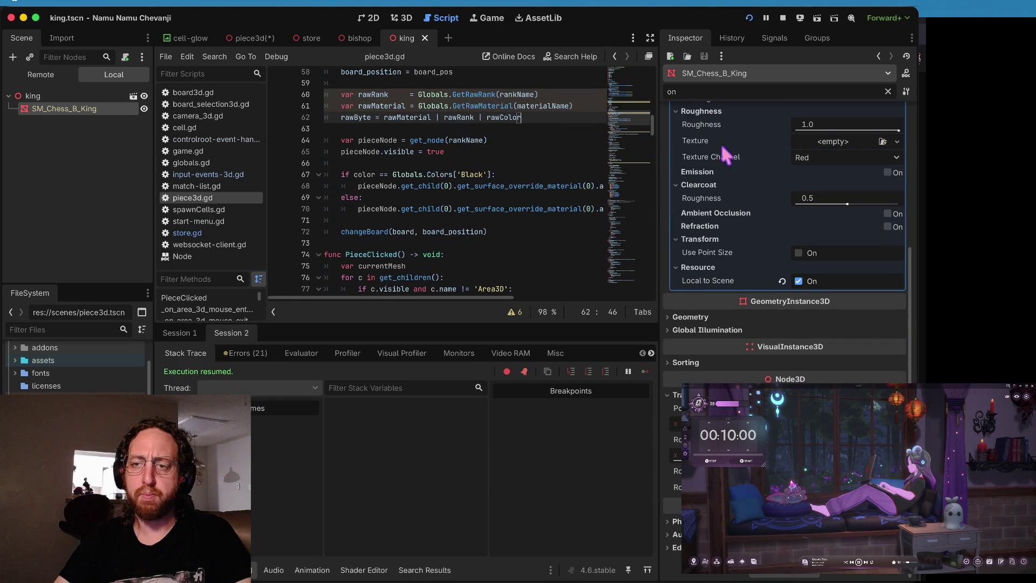
Step: Hide the Bishop in the piece3d scene and save the scene
drag(664, 154, 770, 155)
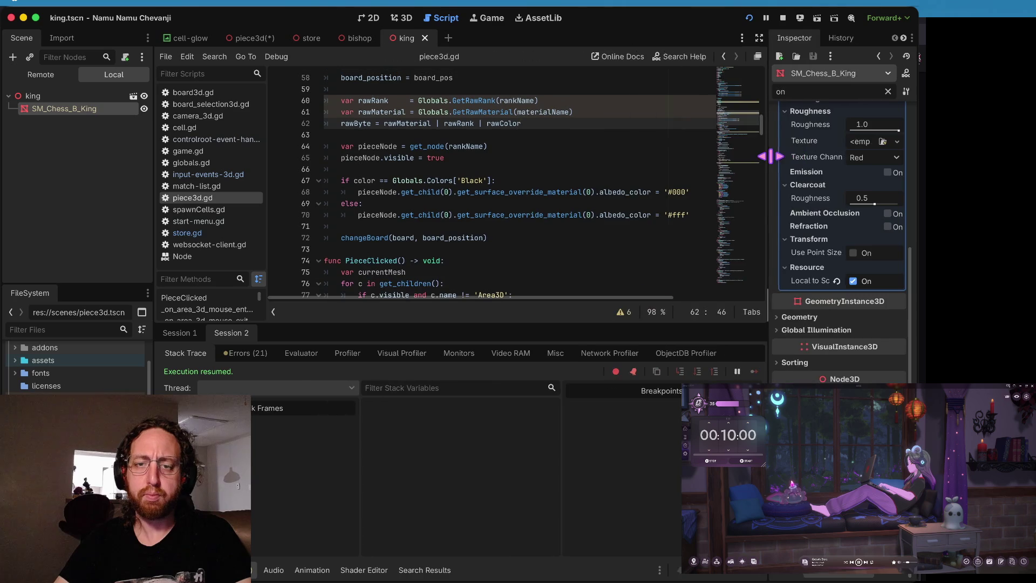
click(479, 186)
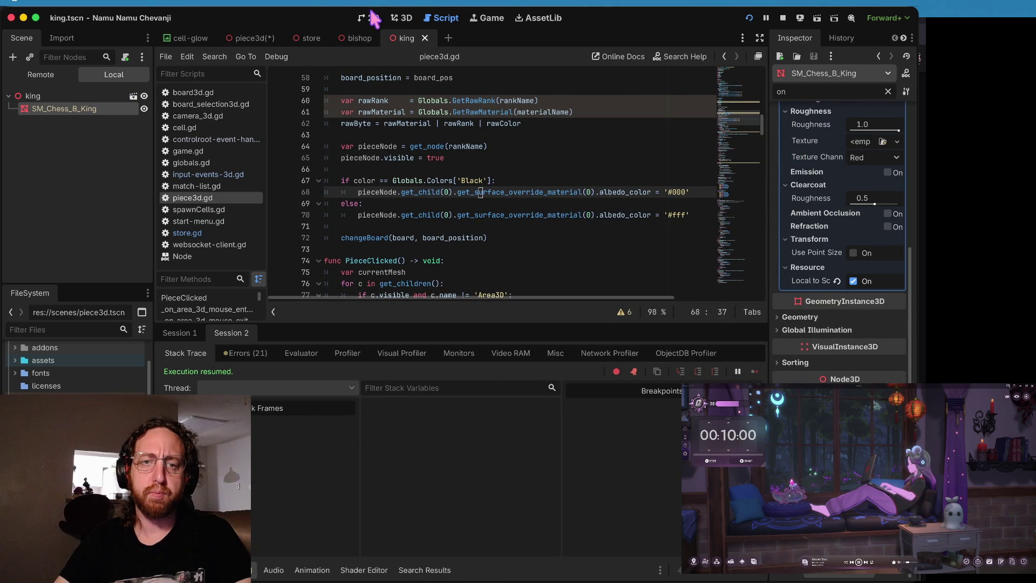
click(252, 38)
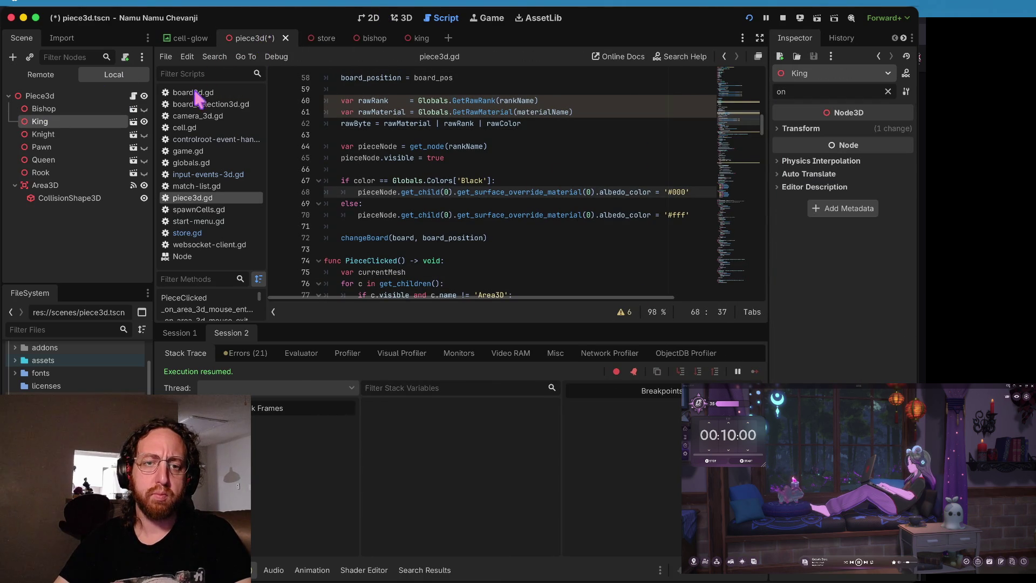
click(144, 109)
key(ctrl+s)
Step: Open store.gd at the line-48 item.rawByte setup code
click(438, 203)
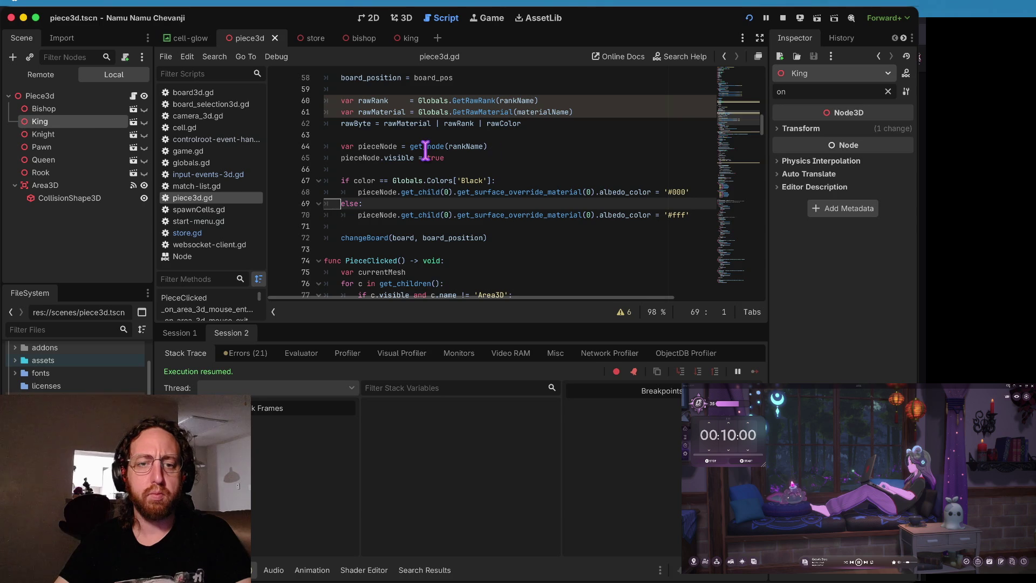
click(219, 232)
scroll(520, 211, down, 3)
scroll(486, 205, up, 6)
drag(332, 203, 406, 195)
key(Down)
key(Down)
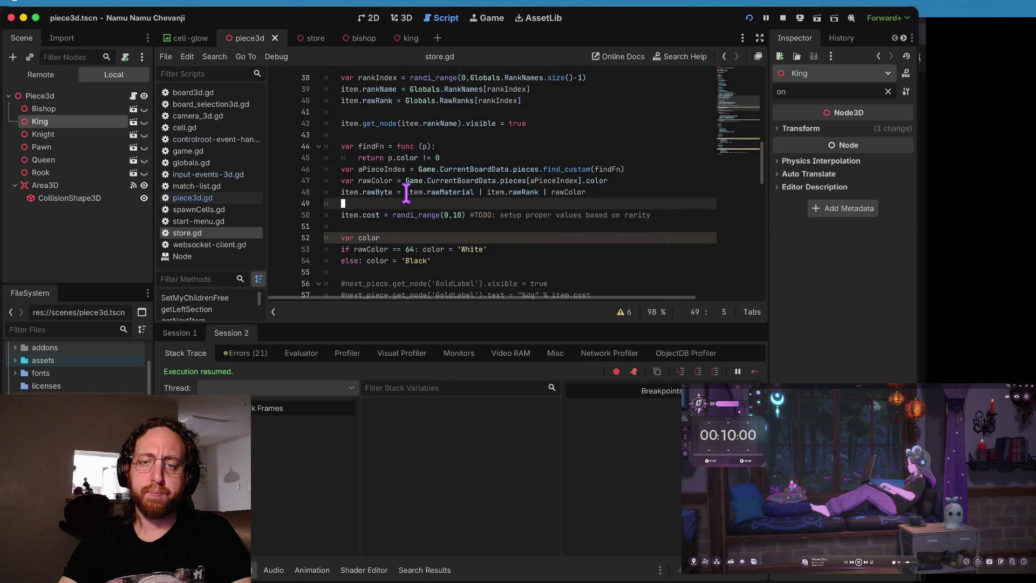
Step: Paste the black '#000' albedo colour line at line 50 of store.gd and outdent it
text(pieceNode.get_child(0).get_surface_override_material(0).albedo_color = '#000')
key(Up)
key(shift+Down)
key(shift+Tab)
Step: Review the item setup lines, including rawRank and rankName, above the pasted line
key(Up)
key(Up)
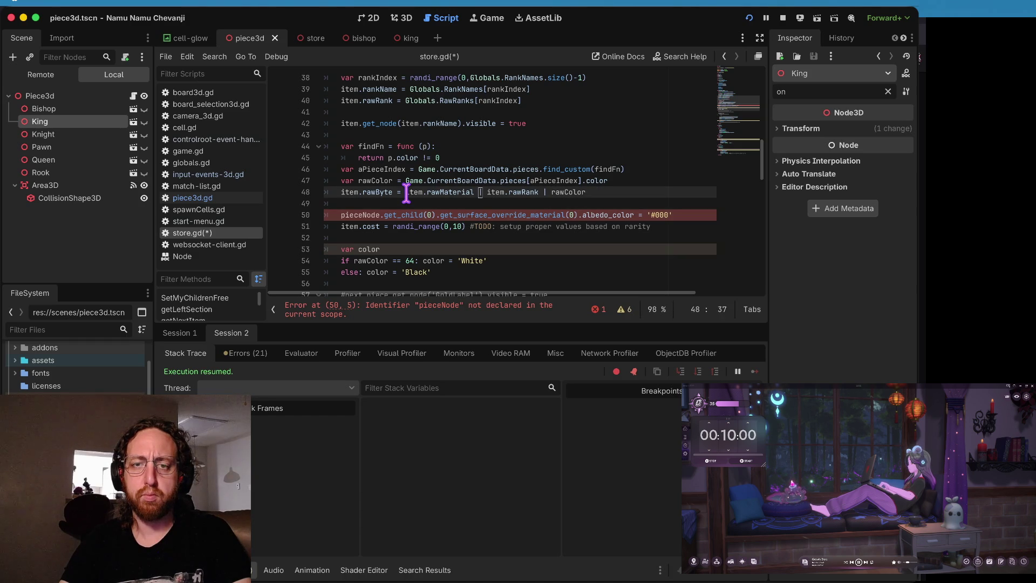
key(Up)
key(Up)
key(Up)
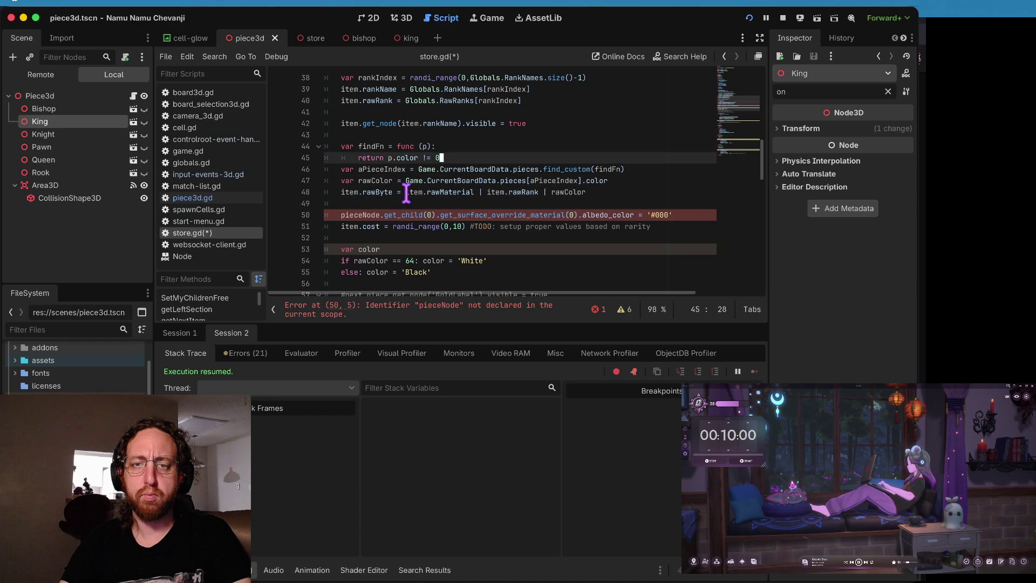
key(Up)
key(Up)
key(Down)
key(Down)
key(Down)
key(Down)
key(Up)
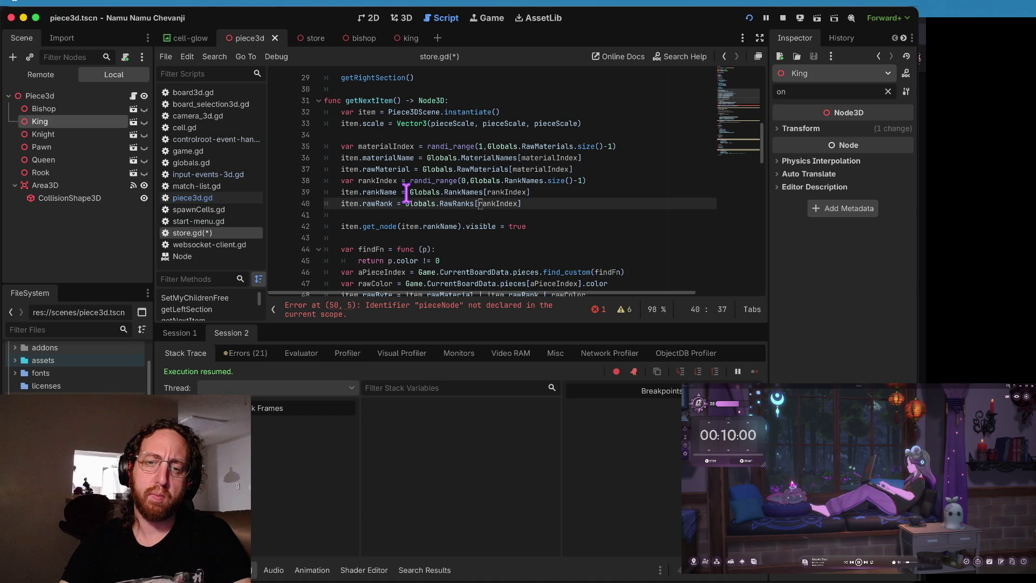
key(Up)
key(Up)
key(Up)
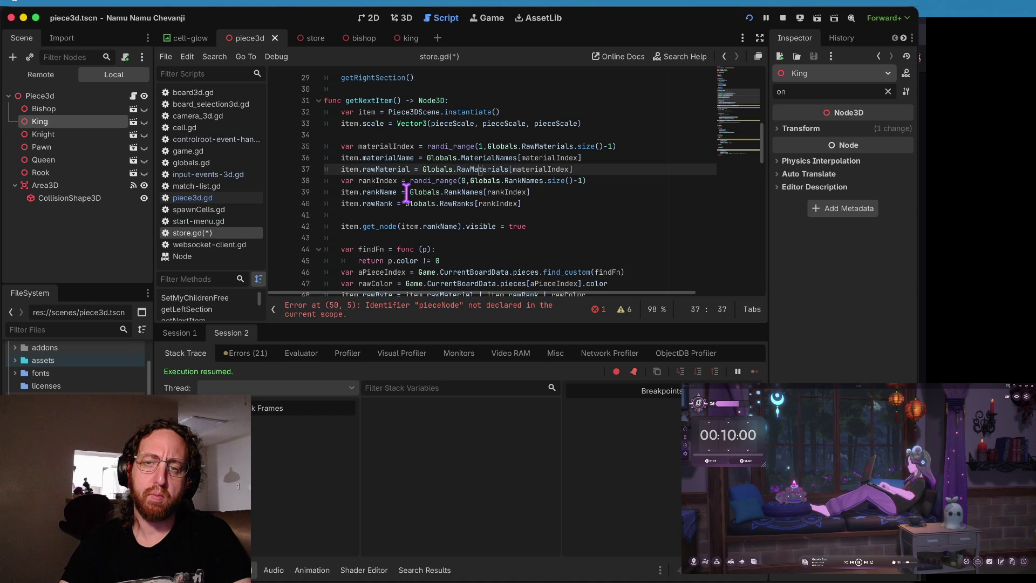
key(Down)
key(Down)
key(Down)
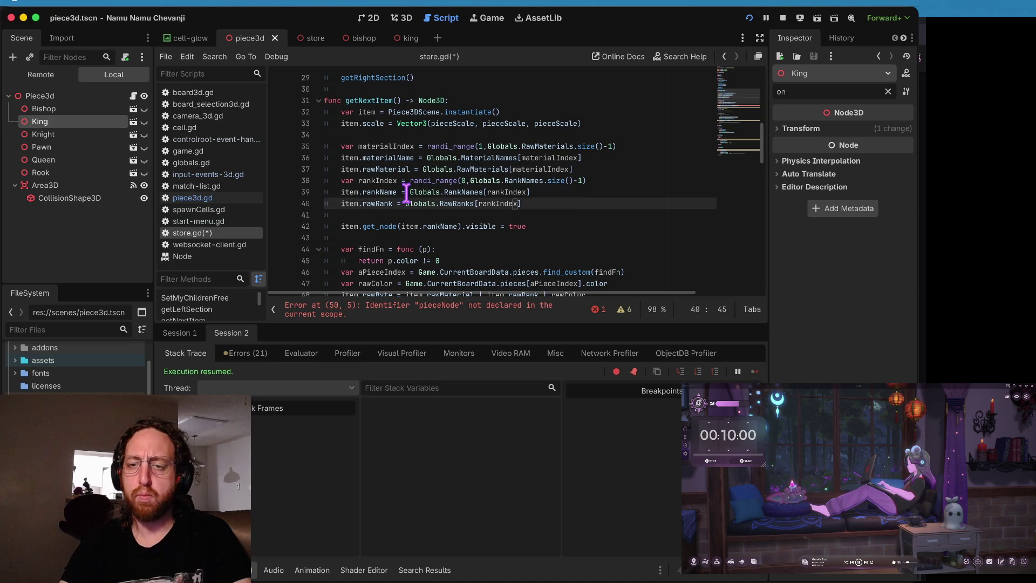
key(Down)
key(Down)
key(Down)
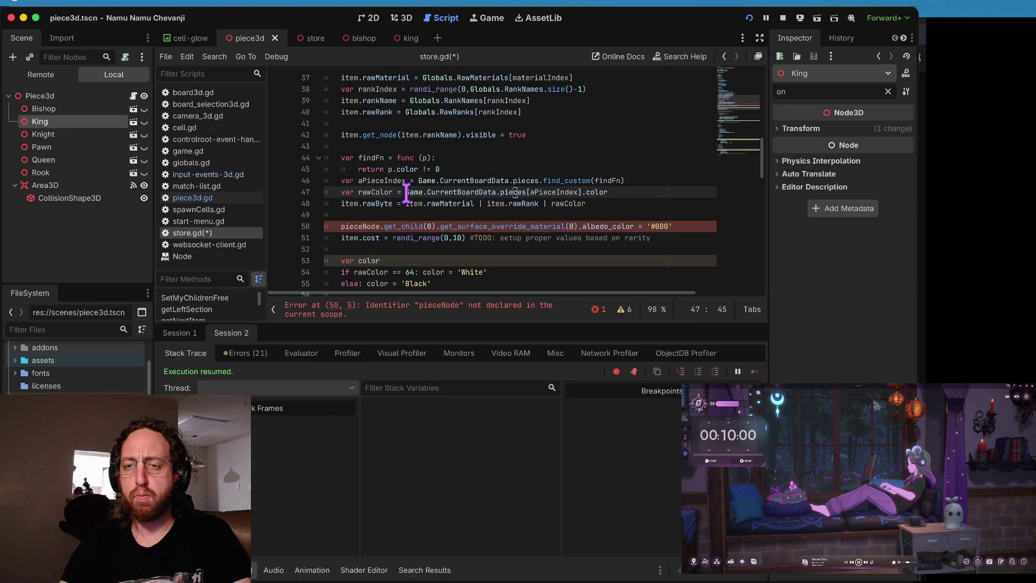
Step: Hard-set rawColor on line 47 to 0
key(Up)
key(End)
key(ctrl+Left)
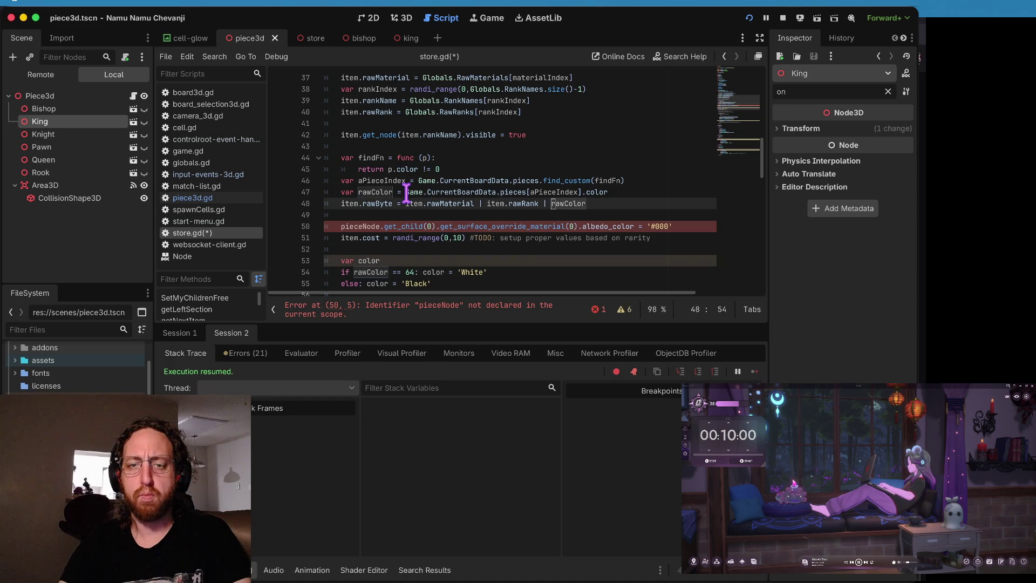
key(Up)
key(Home)
key(ctrl+Right)
key(Right)
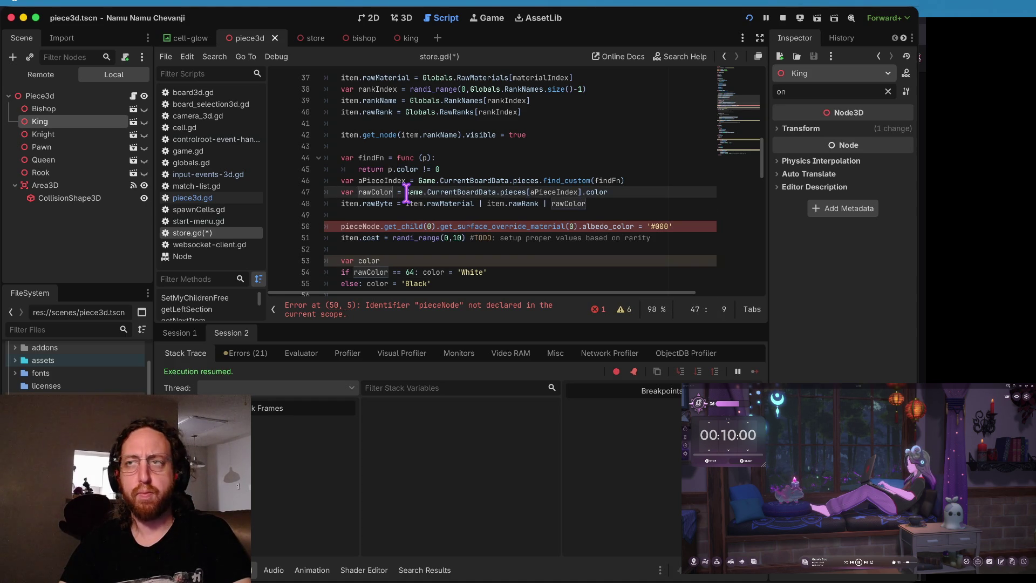
click(406, 192)
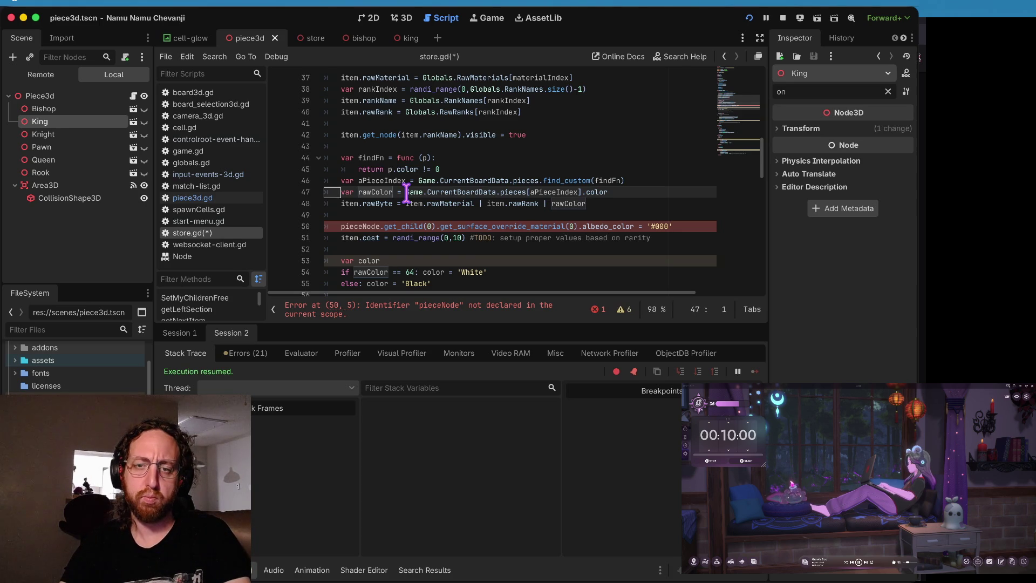
text(0;//)
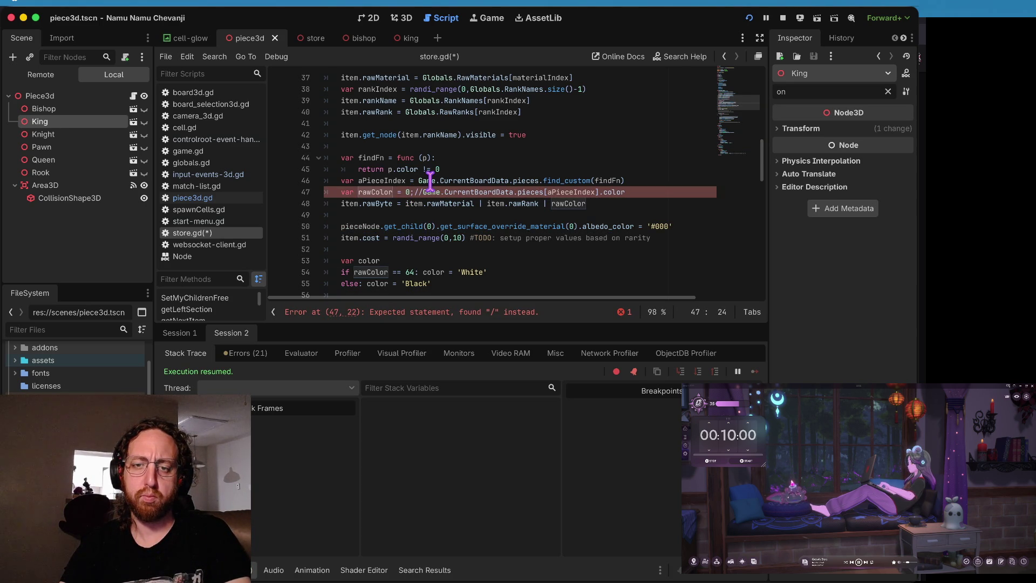
text(/)
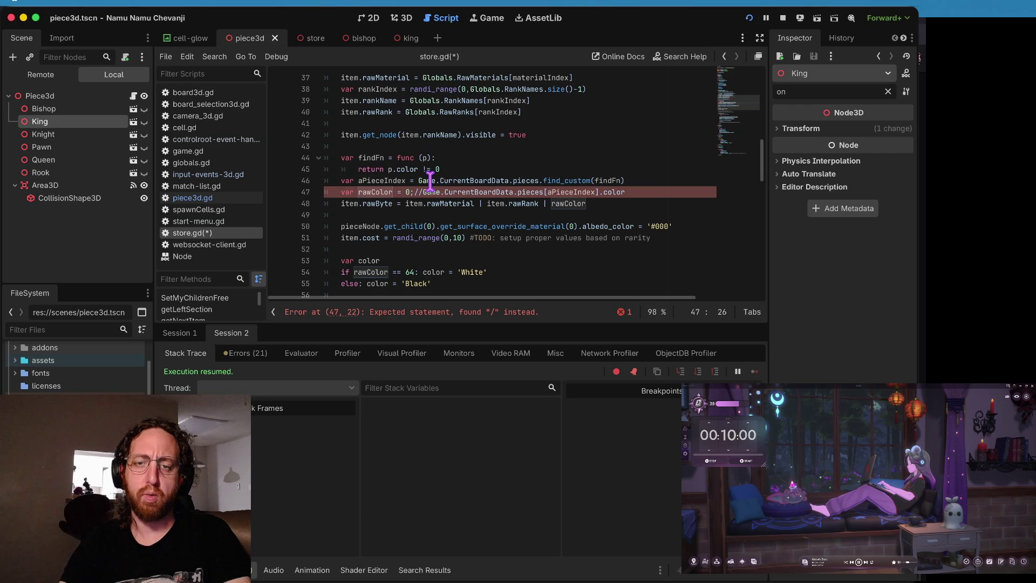
Step: Tidy line 47's comment and change line 50's pieceNode to item.get_node(item.rankname)
key(BackSpace)
key(BackSpace)
key(BackSpace)
text(#)
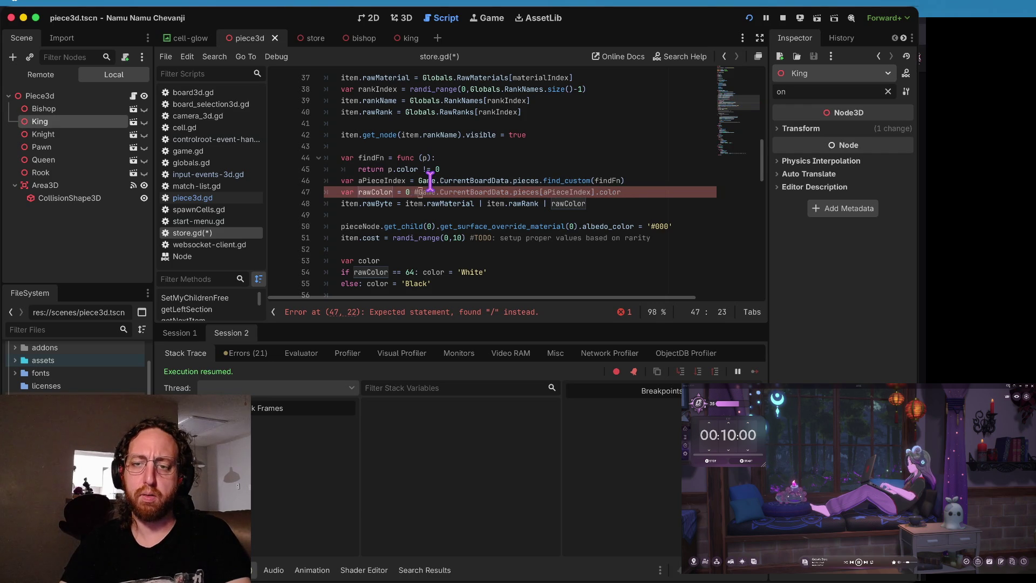
key(Down)
key(Down)
key(Down)
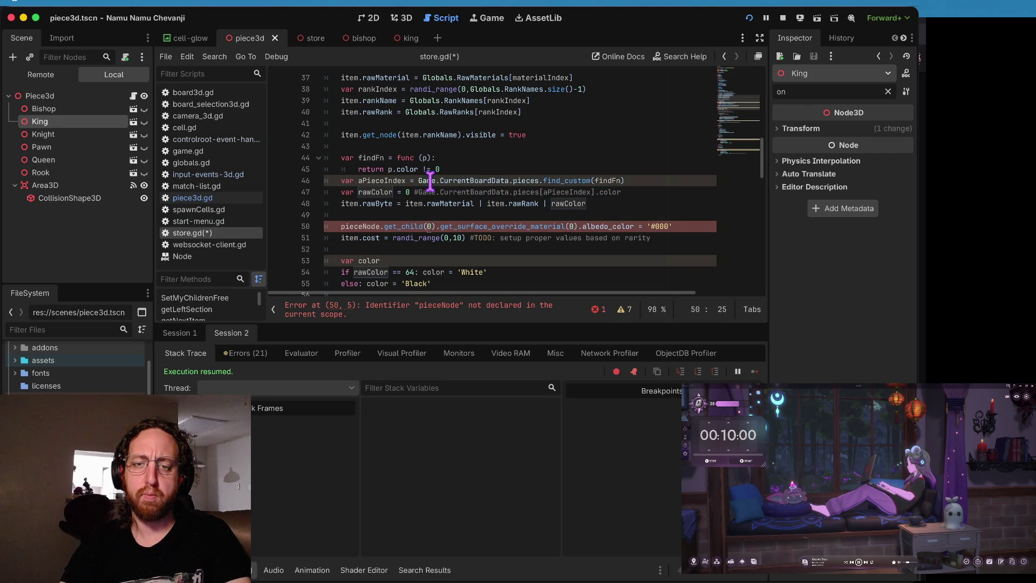
key(ctrl+Delete)
text(item.)
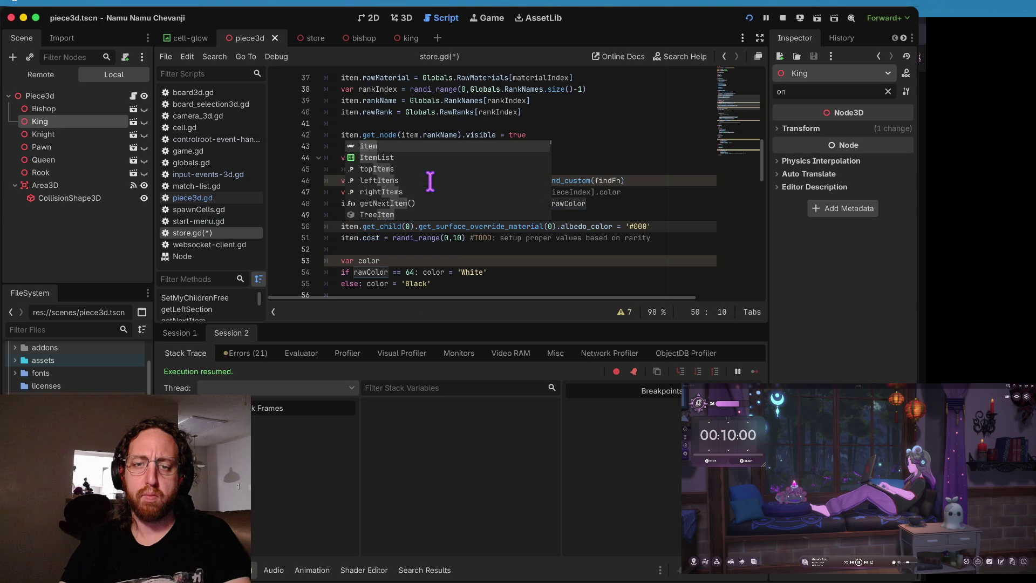
key(ctrl+z)
key(ctrl+z)
text(item.get)
key(Escape)
key(ctrl+Right)
key(BackSpace)
key(BackSpace)
key(BackSpace)
text(_node()
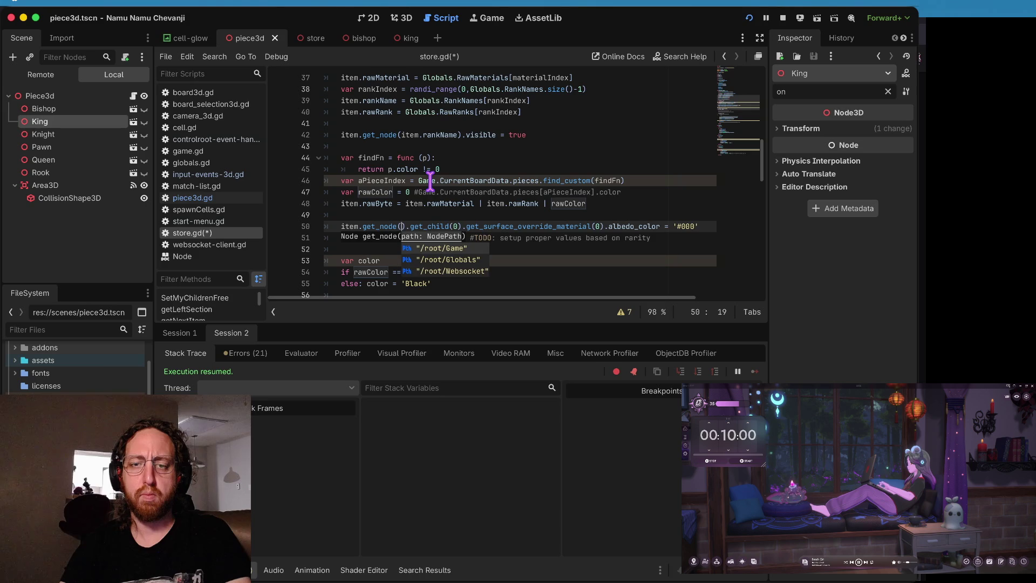
text(rank)
key(BackSpace)
key(BackSpace)
key(BackSpace)
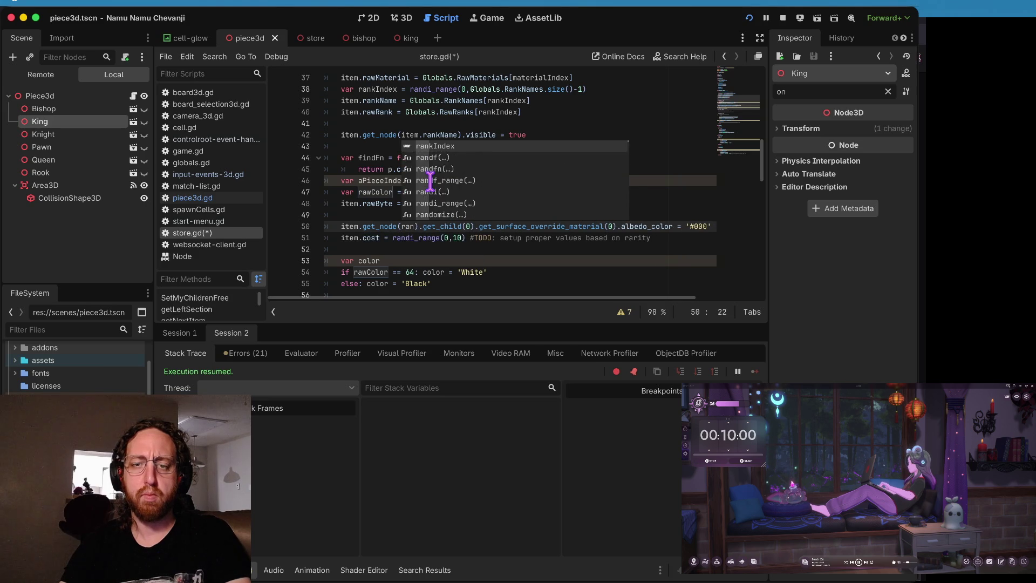
text(item.)
text(rankname)
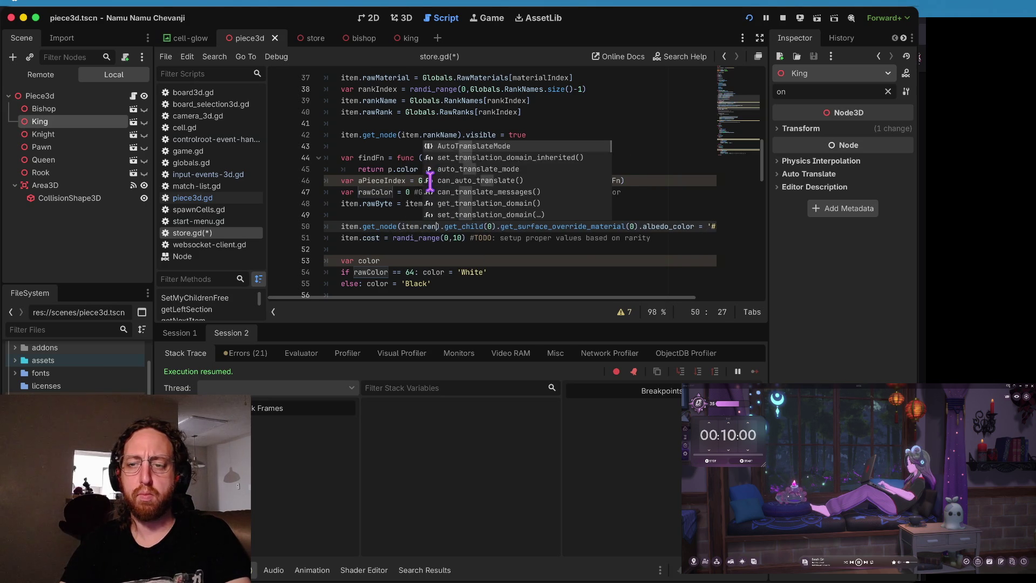
Step: Save store.gd, relaunch the game, and step through the uses of color
key(ctrl+s)
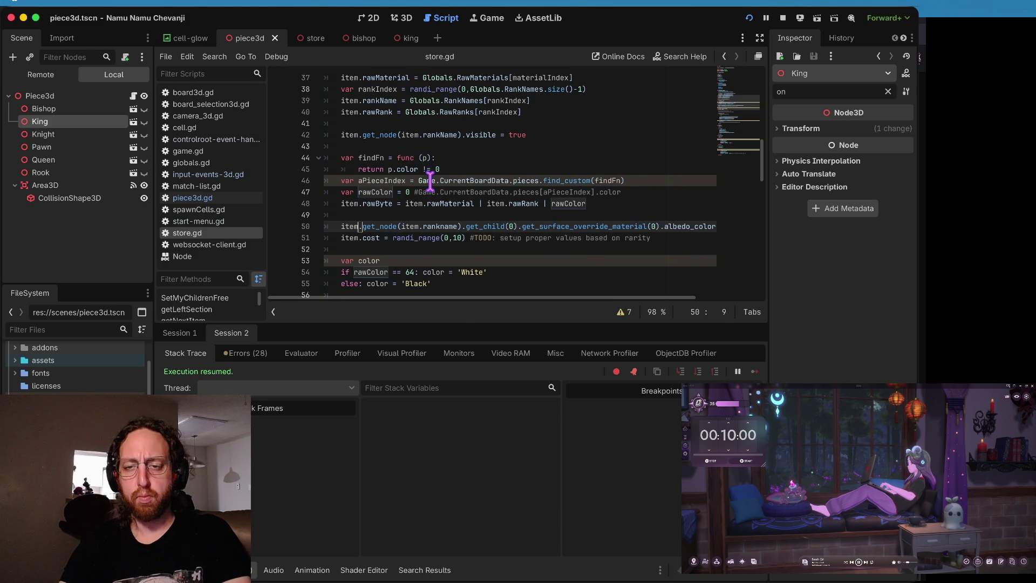
key(Down)
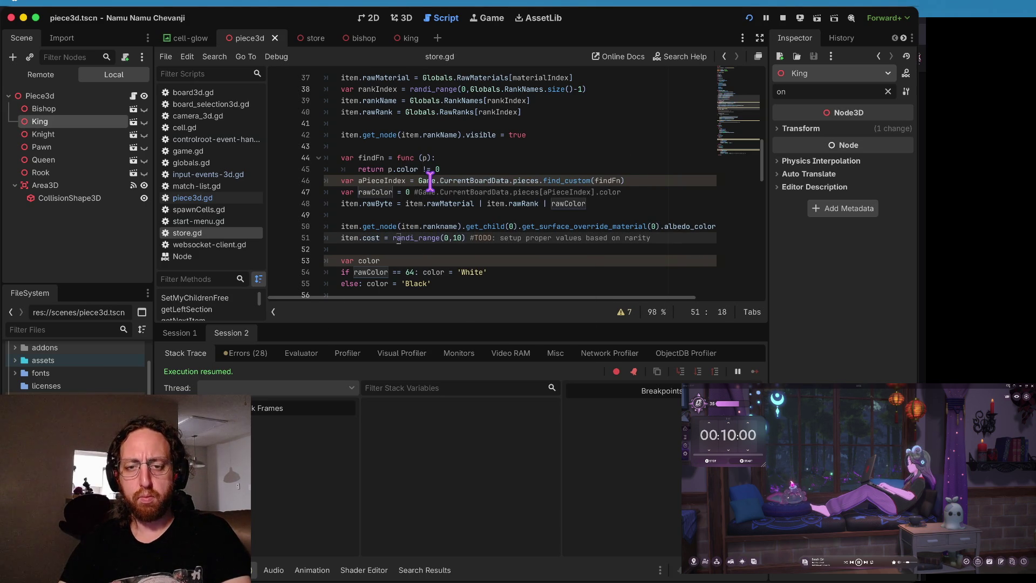
key(ctrl+b)
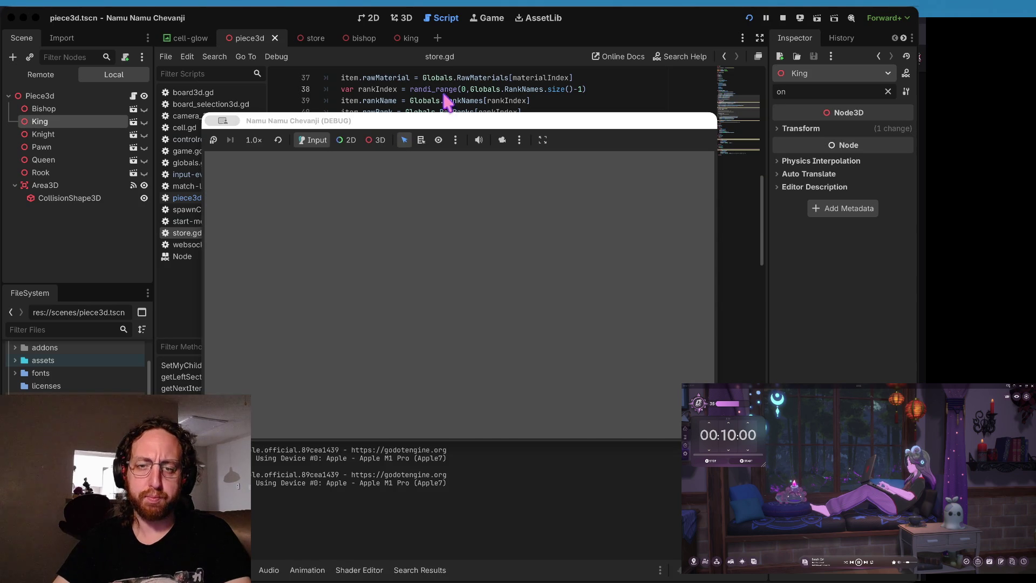
click(445, 101)
click(400, 226)
click(389, 241)
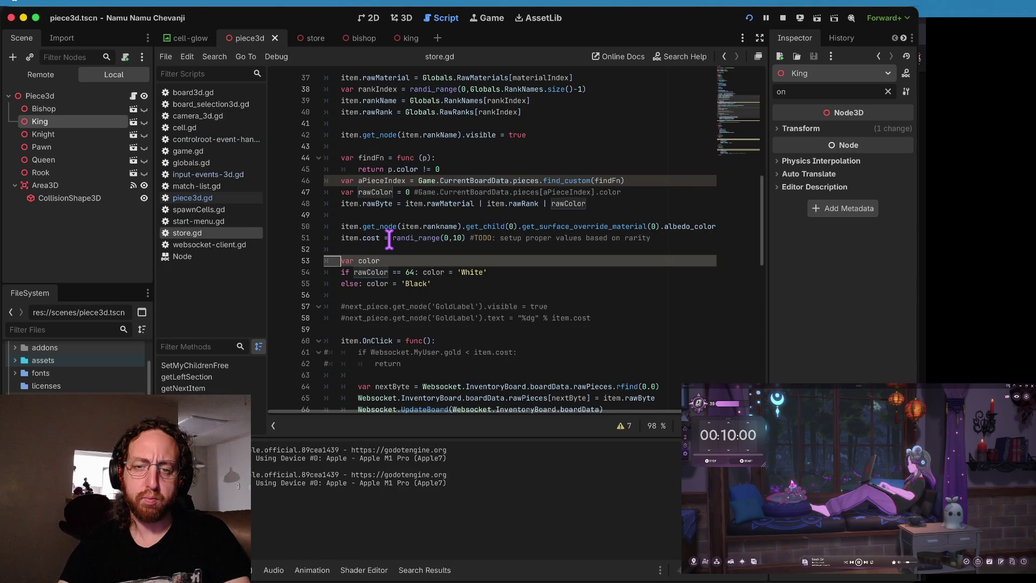
key(F3)
key(F3)
key(F3)
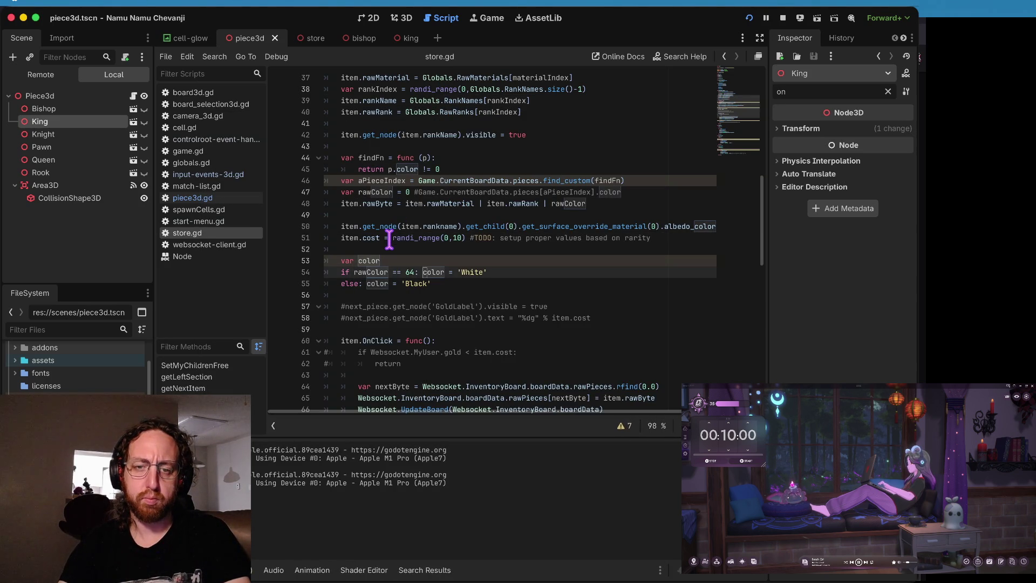
Step: Delete the var color declaration with its rawColor White/Black if-else, then rerun the game
key(F3)
key(F3)
key(F3)
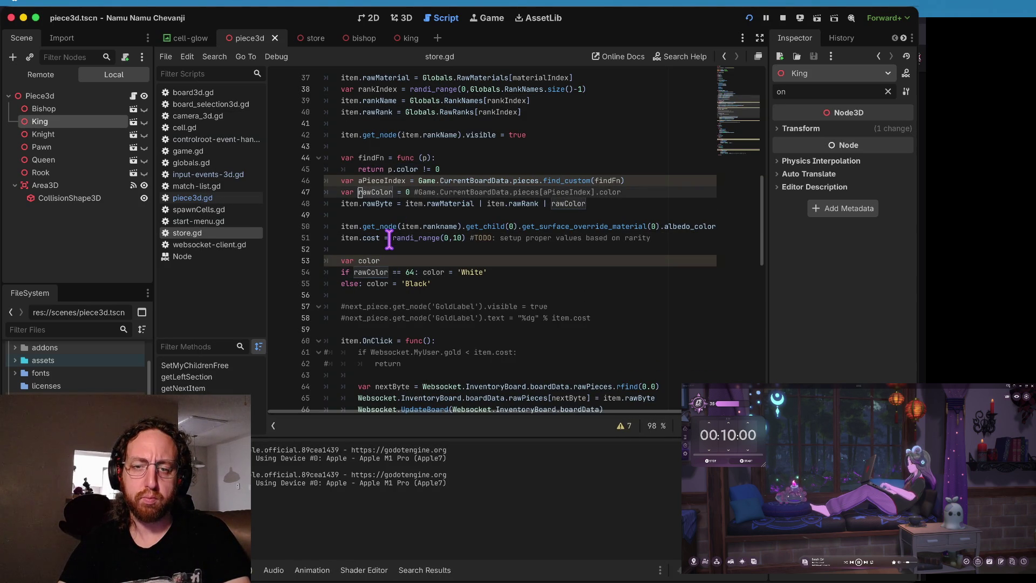
key(shift+Down)
key(shift+Down)
key(shift+Down)
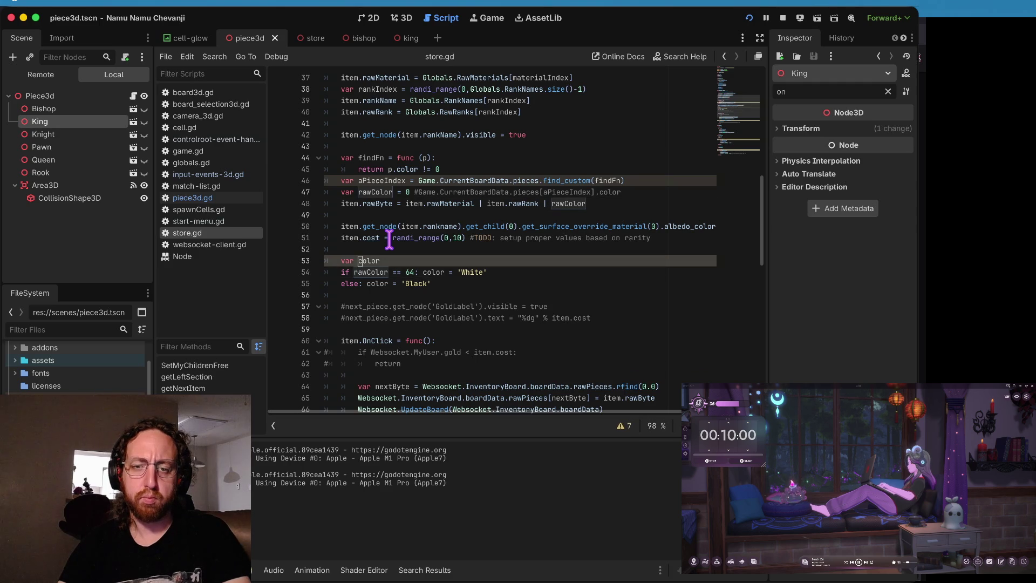
key(Up)
key(Up)
key(Up)
key(super+shift+k)
key(super+shift+k)
key(super+shift+k)
key(super+shift+k)
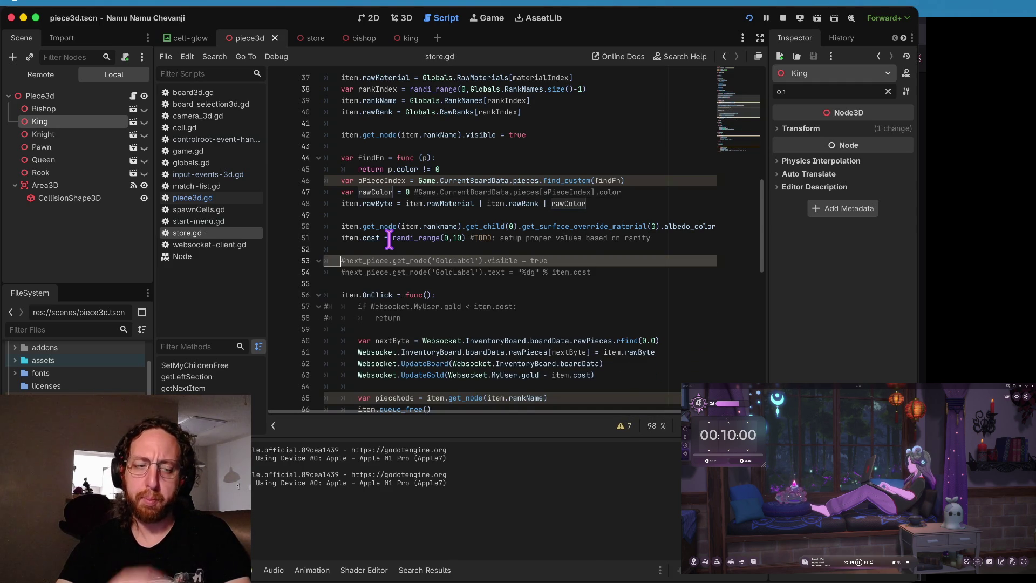
key(super+b)
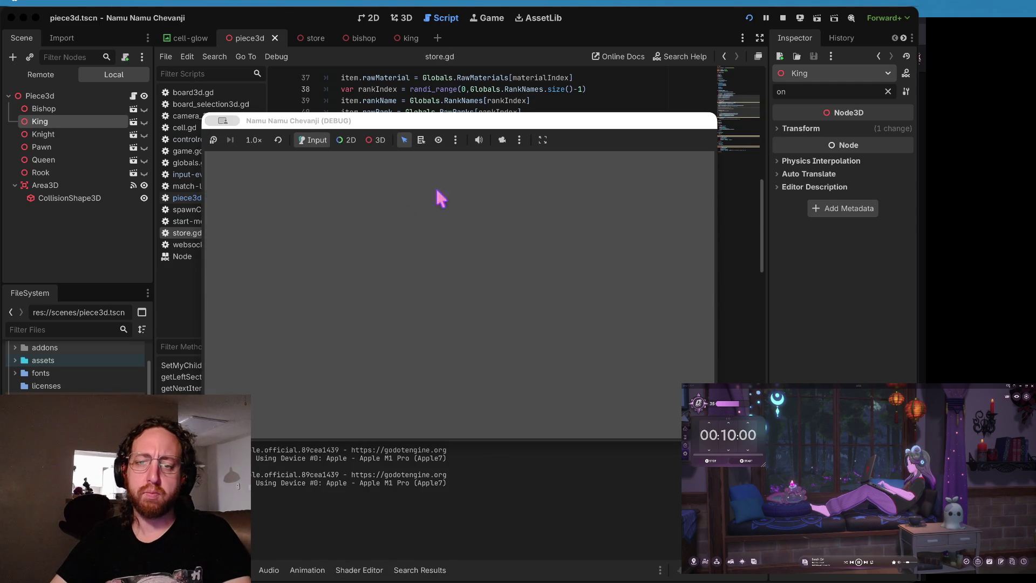
Step: Log in, open the middle board's Store, and locate the failing 'rankname' on line 50
click(446, 322)
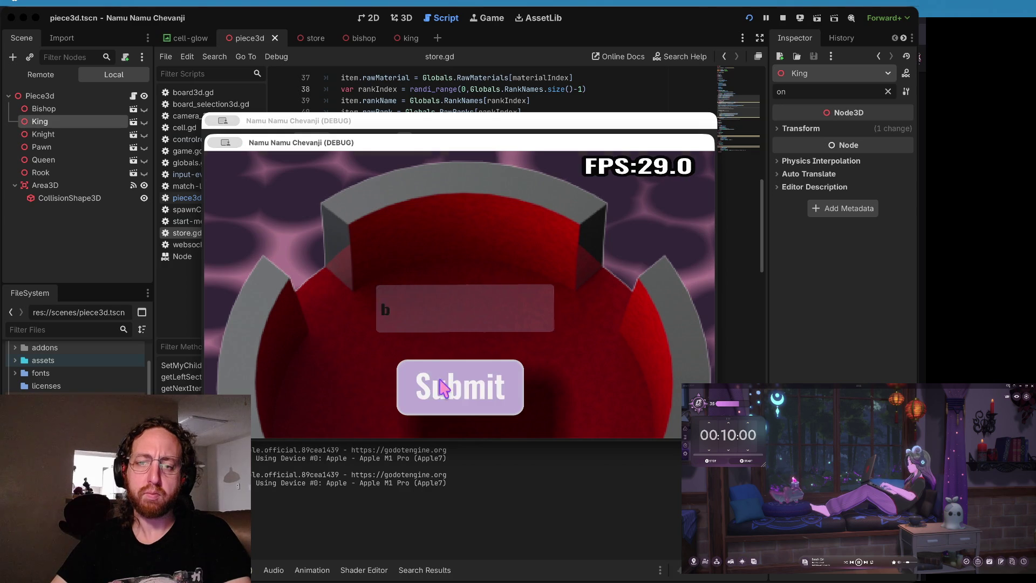
click(445, 385)
click(413, 307)
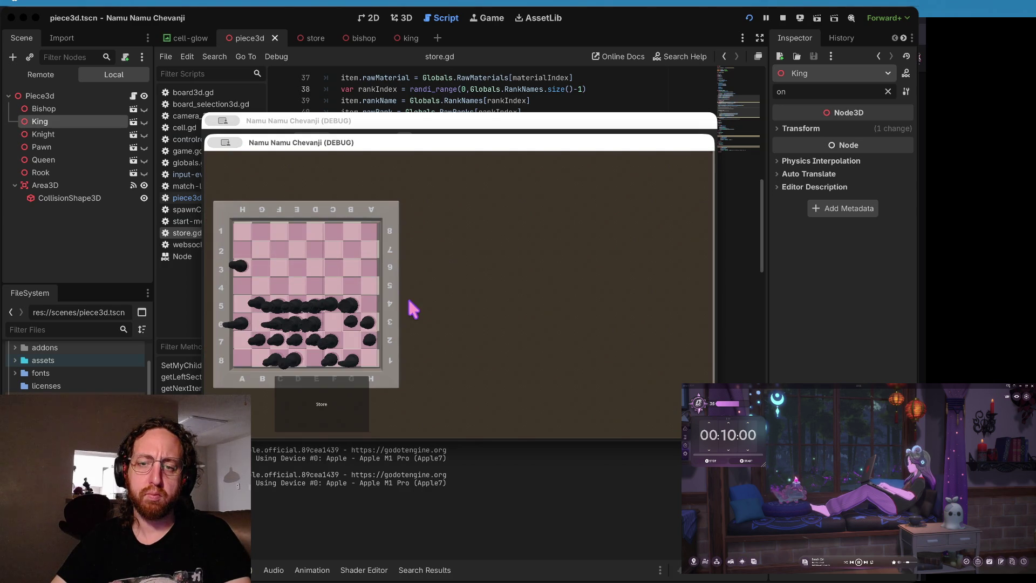
click(346, 409)
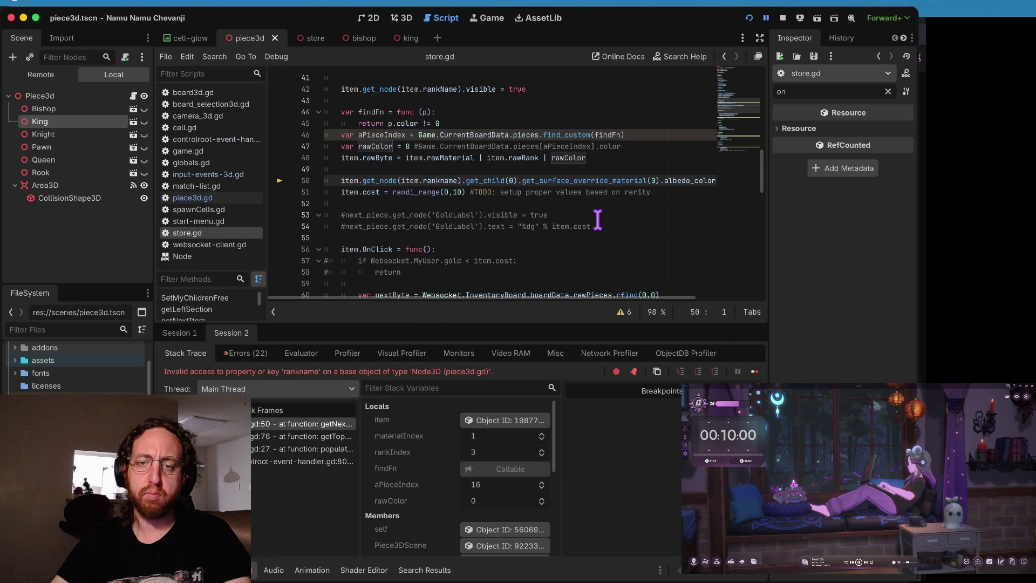
click(441, 181)
key(BackSpace)
Step: Change line 50 to item.rankName, rerun, check the store's white and yellow pieces, then stop
text(N)
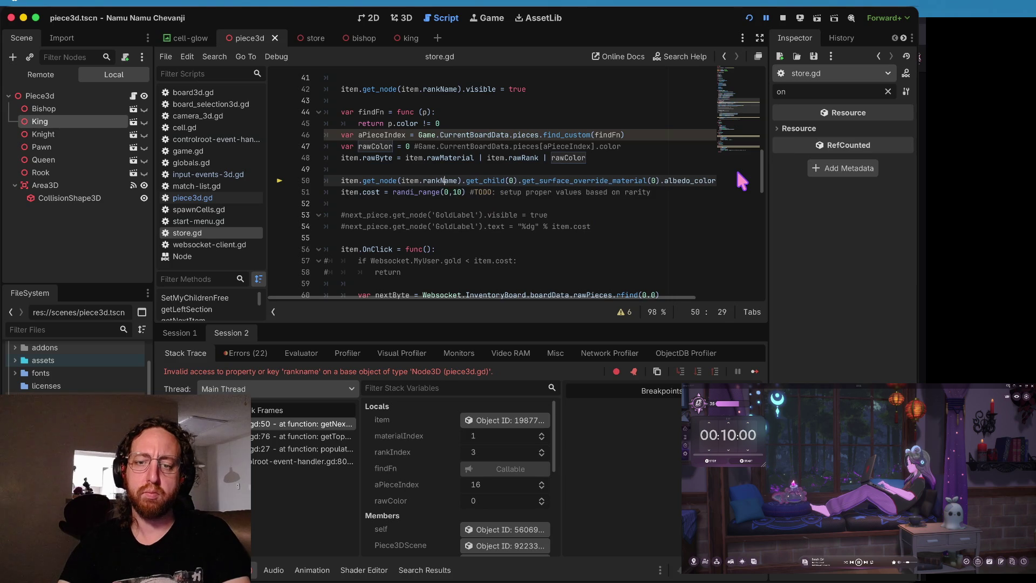
key(super+b)
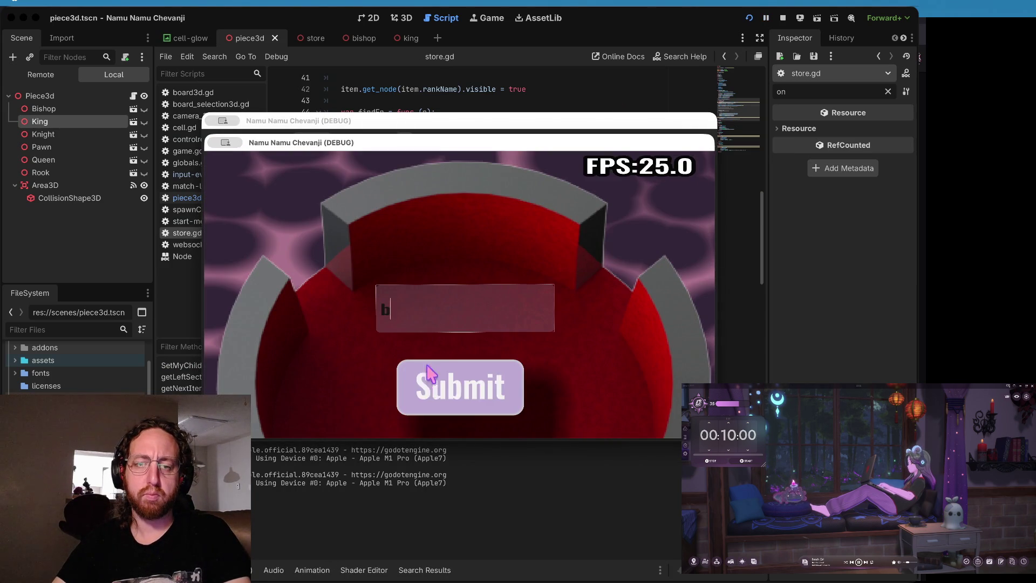
click(421, 373)
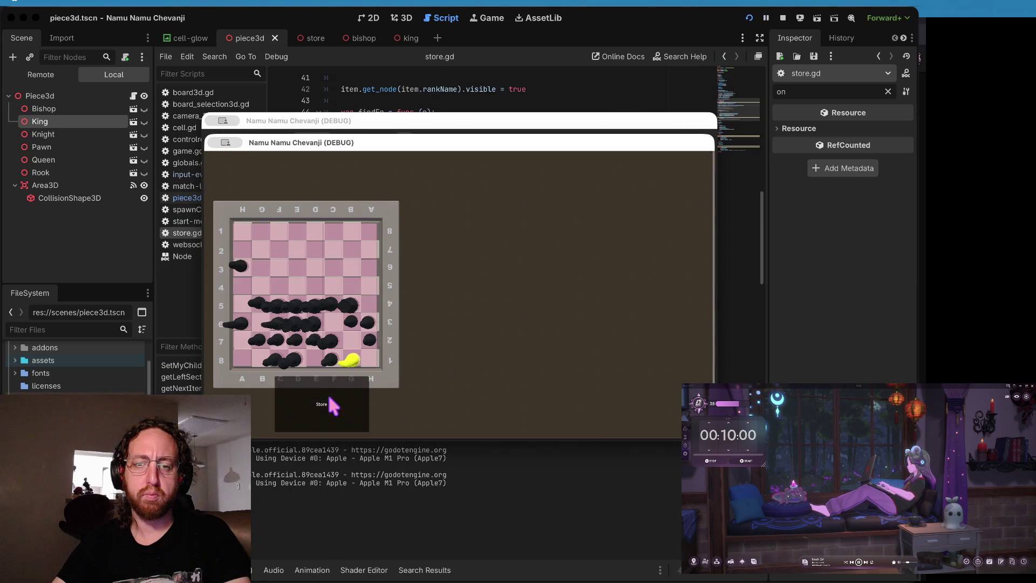
click(327, 392)
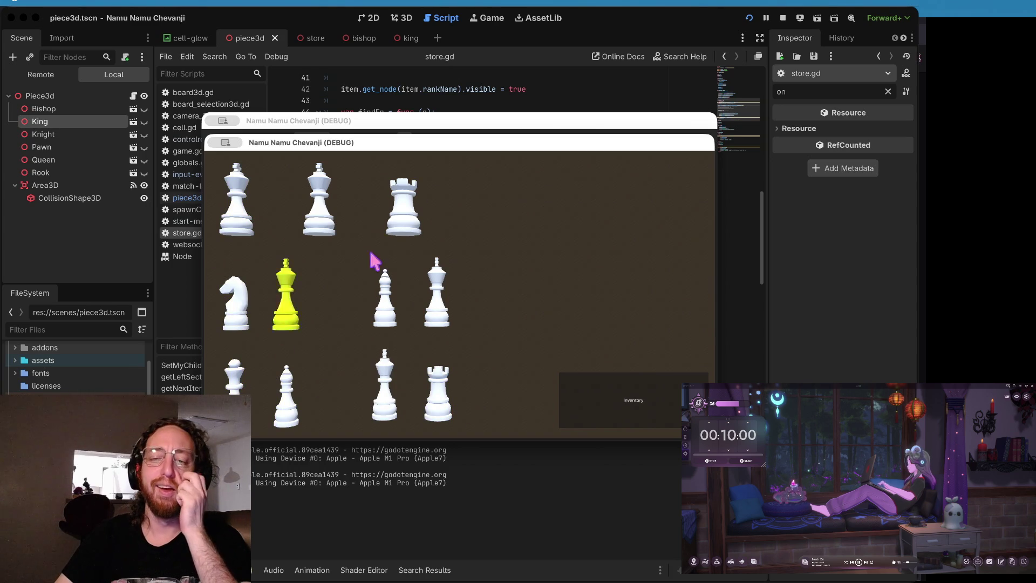
click(516, 95)
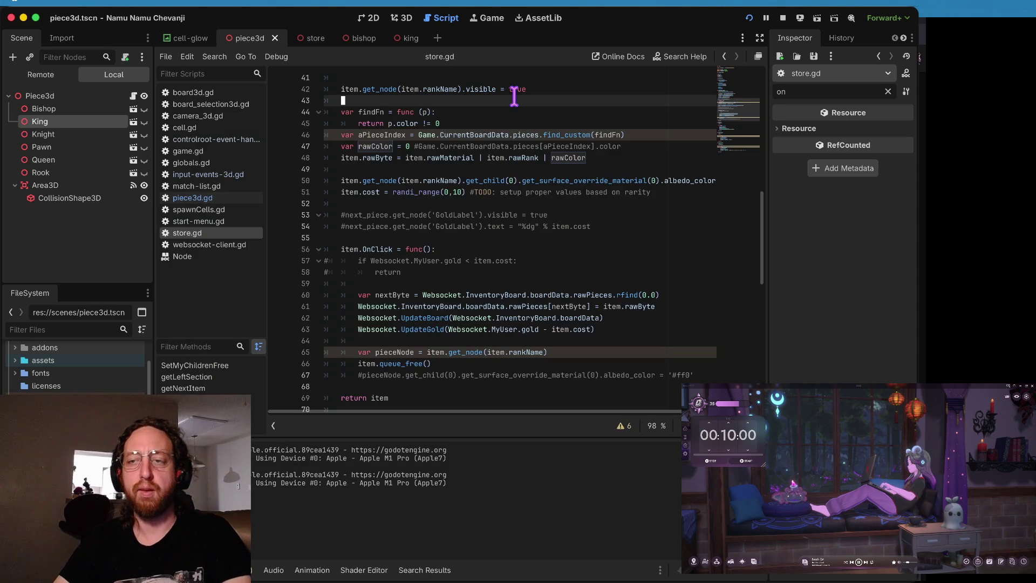
key(super+period)
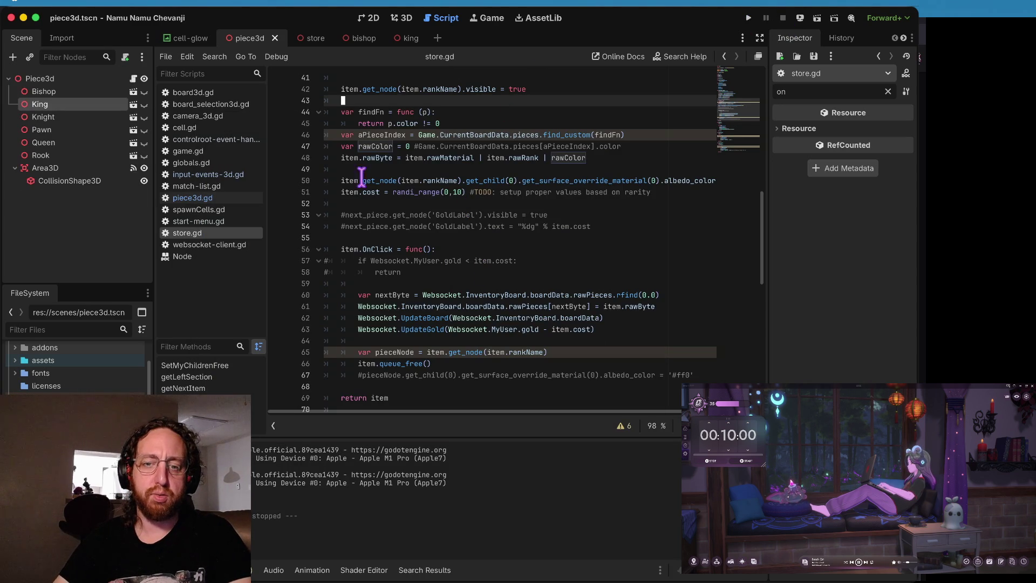
key(super+b)
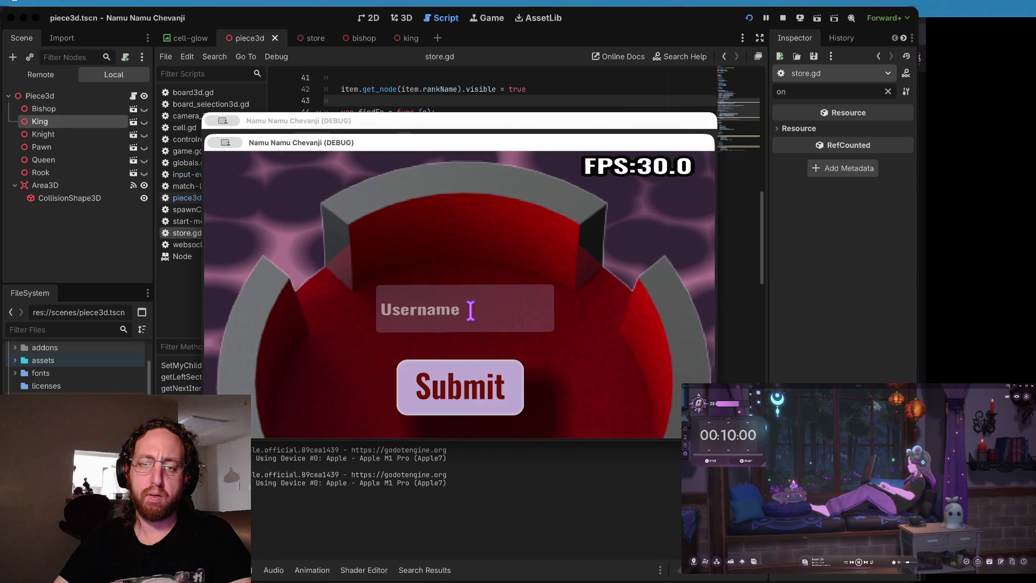
click(429, 392)
click(409, 326)
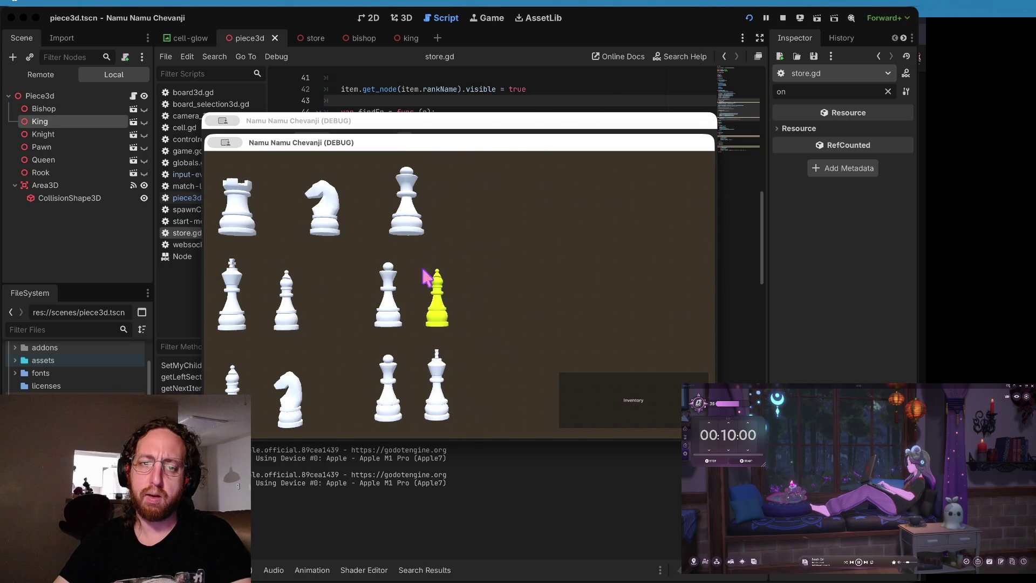
key(super+q)
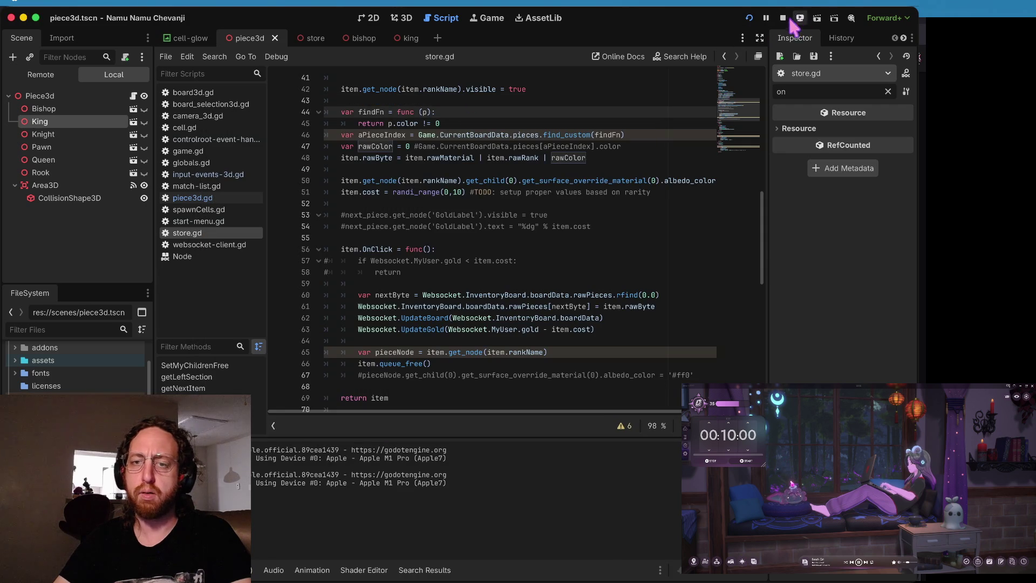
click(543, 227)
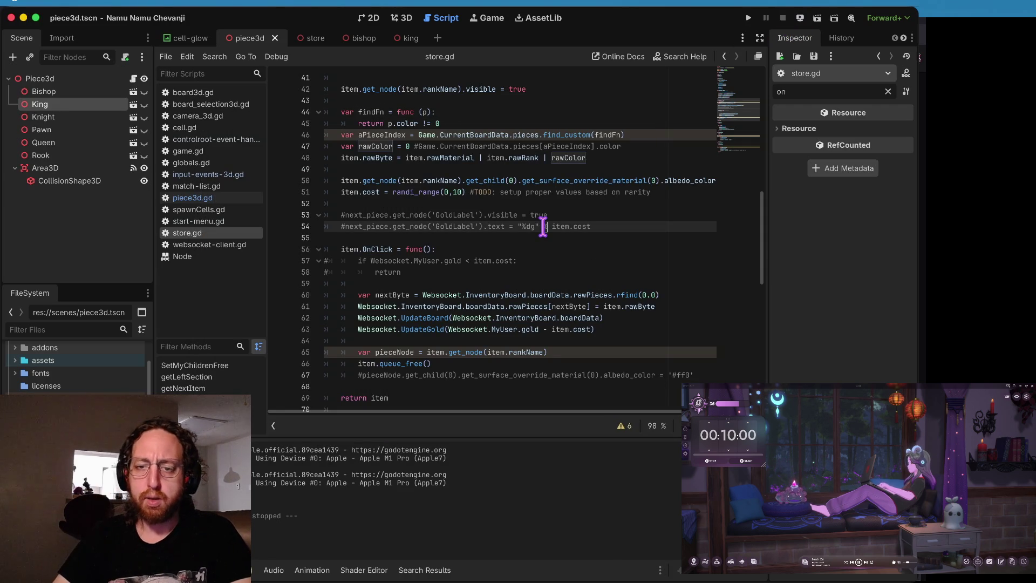
Step: Open piece3d.gd and scroll to its piece colour-setting code
scroll(545, 301, down, 3)
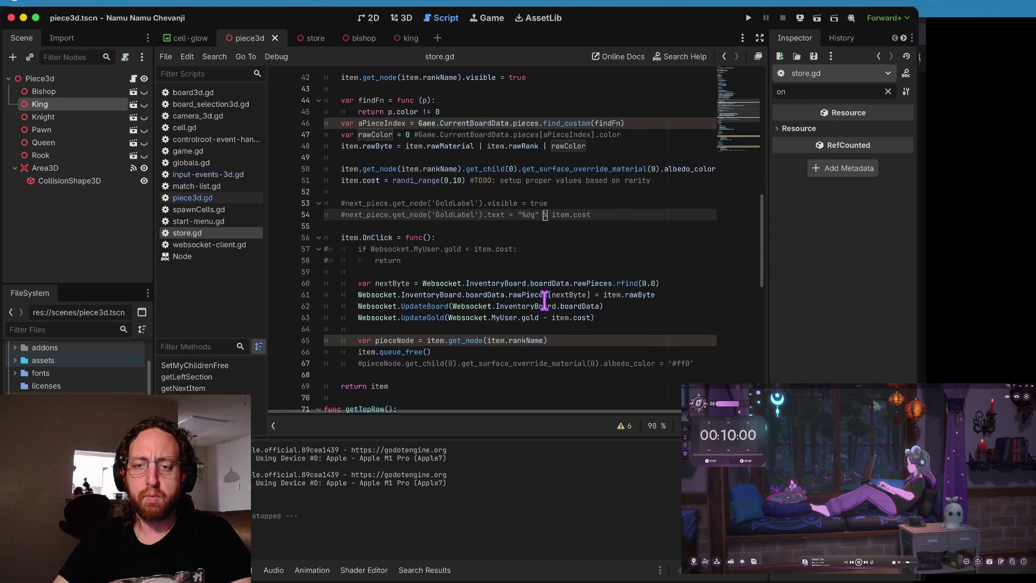
scroll(545, 300, down, 2)
click(220, 197)
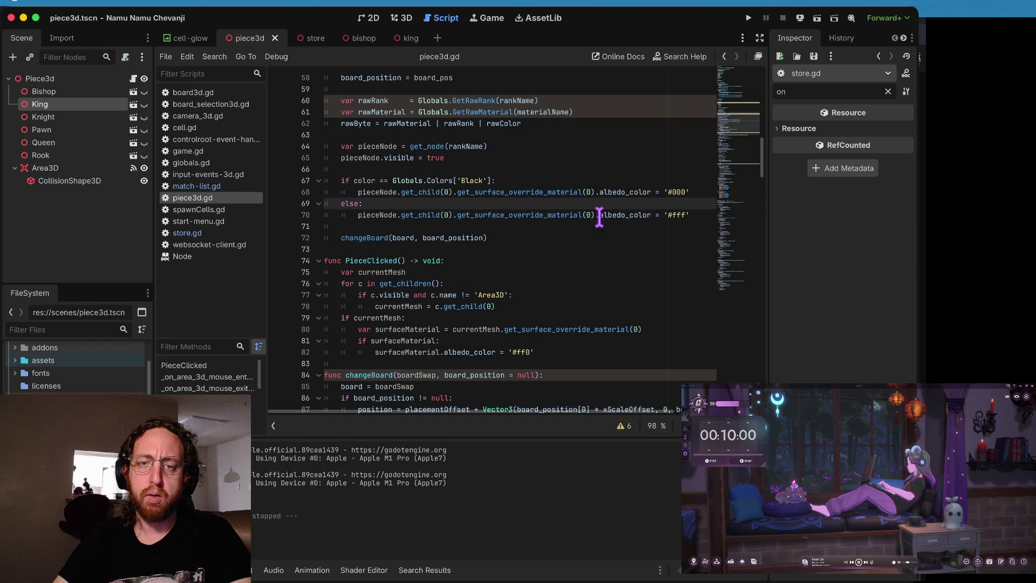
scroll(461, 210, up, 1)
click(221, 185)
click(216, 198)
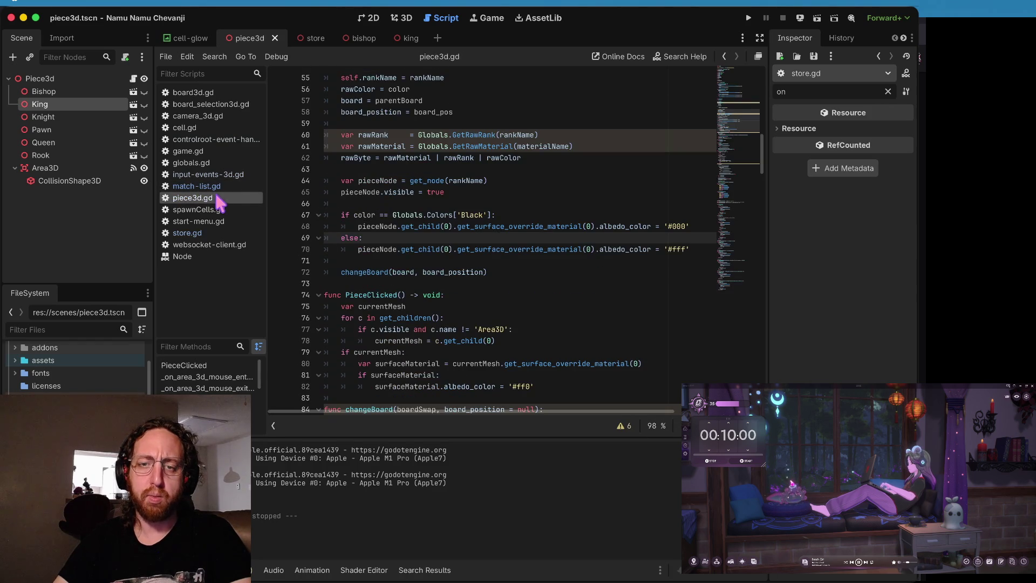
scroll(583, 373, up, 3)
mouse_move(468, 205)
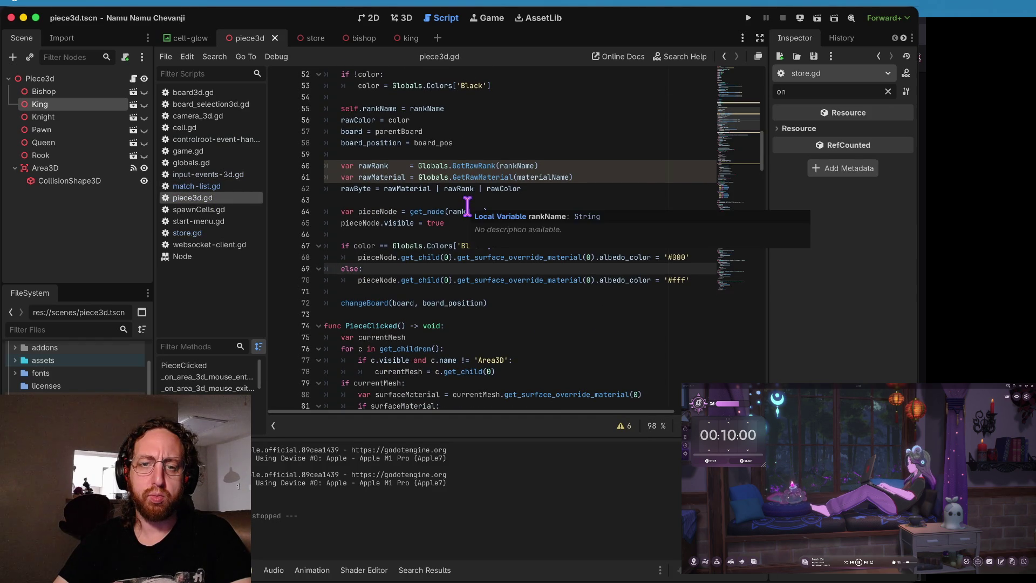
scroll(464, 308, up, 10)
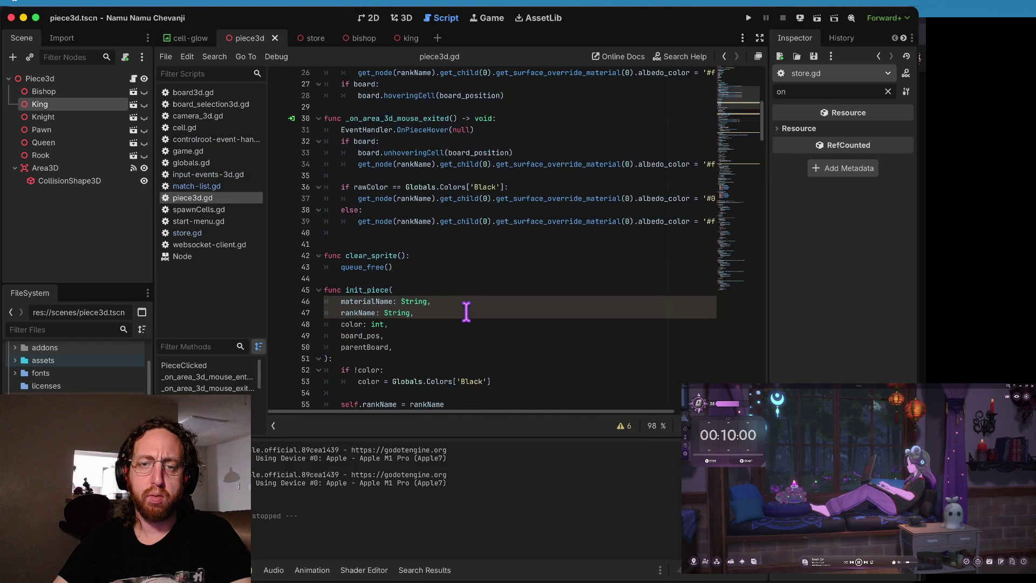
scroll(467, 311, up, 9)
scroll(421, 280, down, 3)
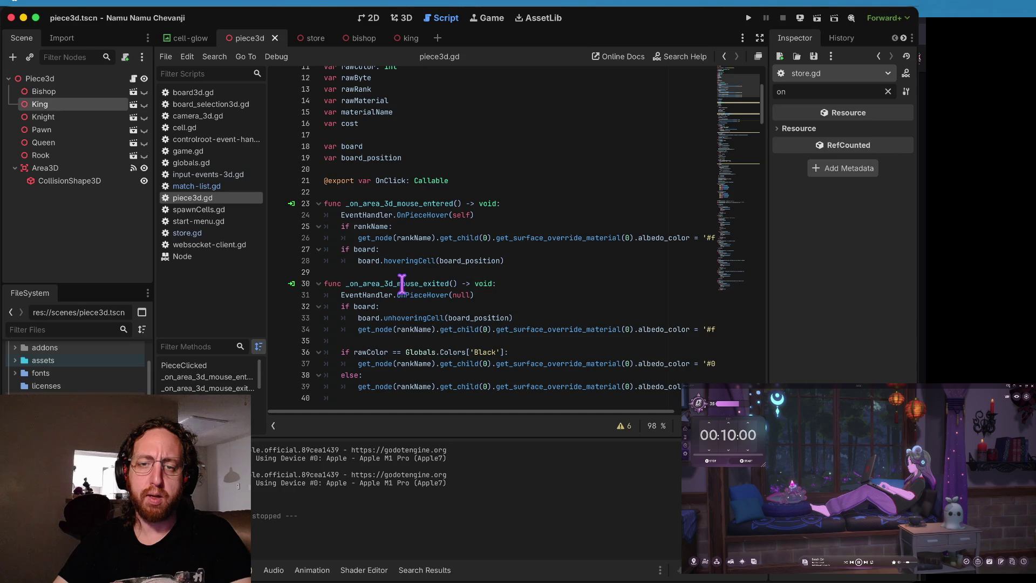
scroll(401, 288, down, 2)
scroll(554, 233, right, 5)
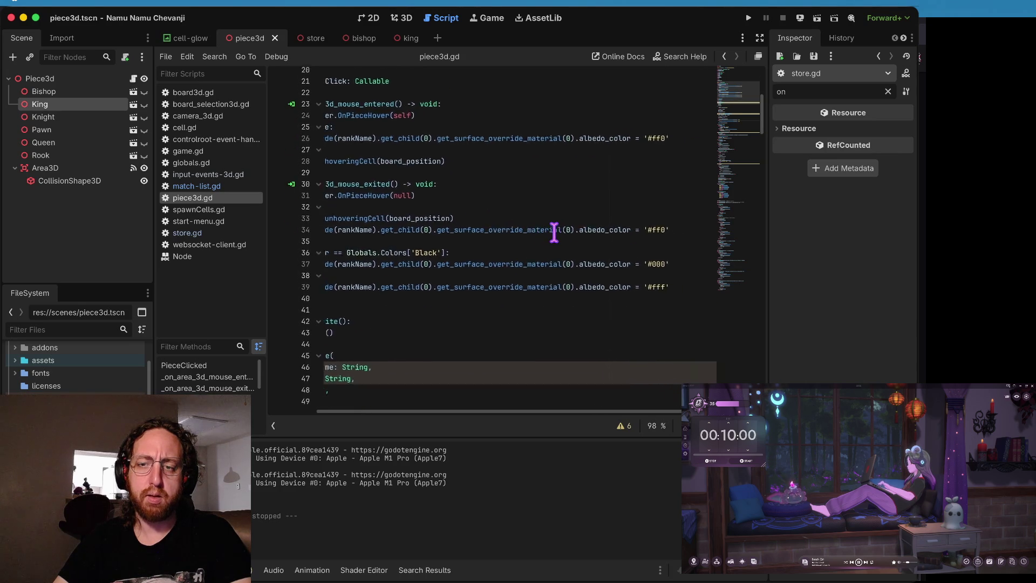
scroll(555, 233, left, 5)
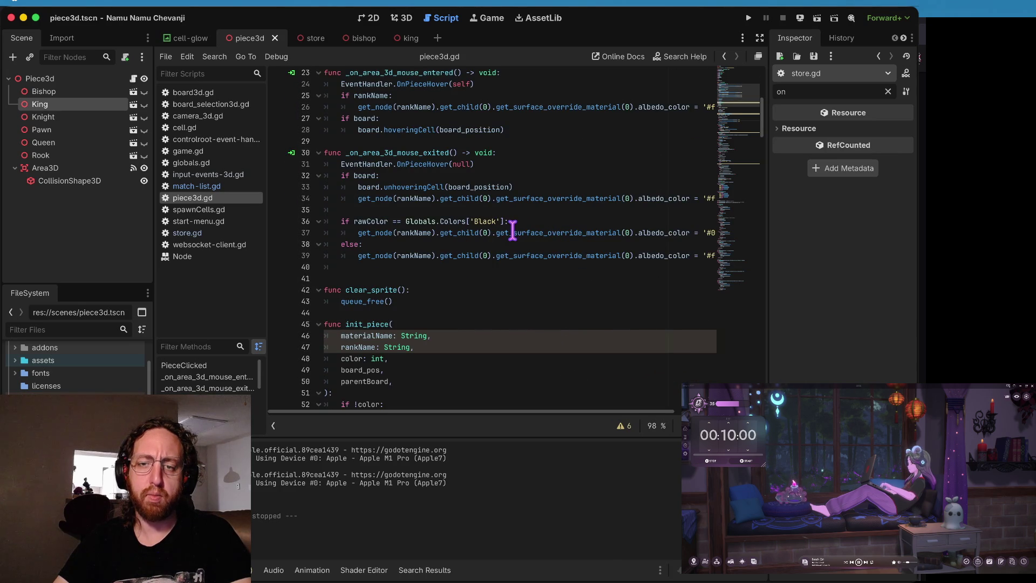
Step: Put a breakpoint on line 37's black '#000' colour line and launch the game
drag(513, 238, 522, 231)
click(523, 231)
scroll(522, 232, right, 4)
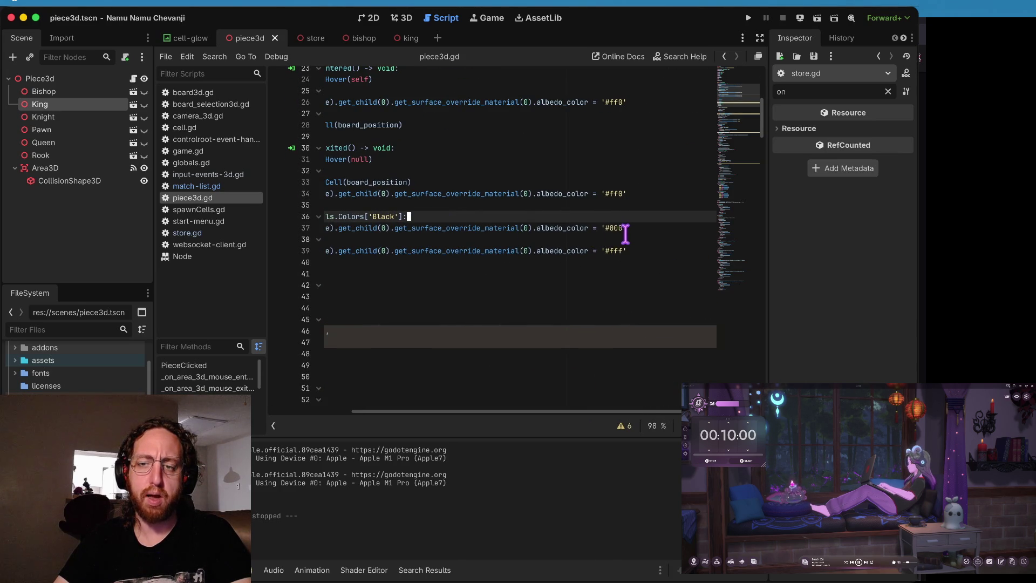
scroll(617, 234, left, 4)
drag(615, 239, 399, 251)
scroll(421, 251, up, 1)
click(541, 238)
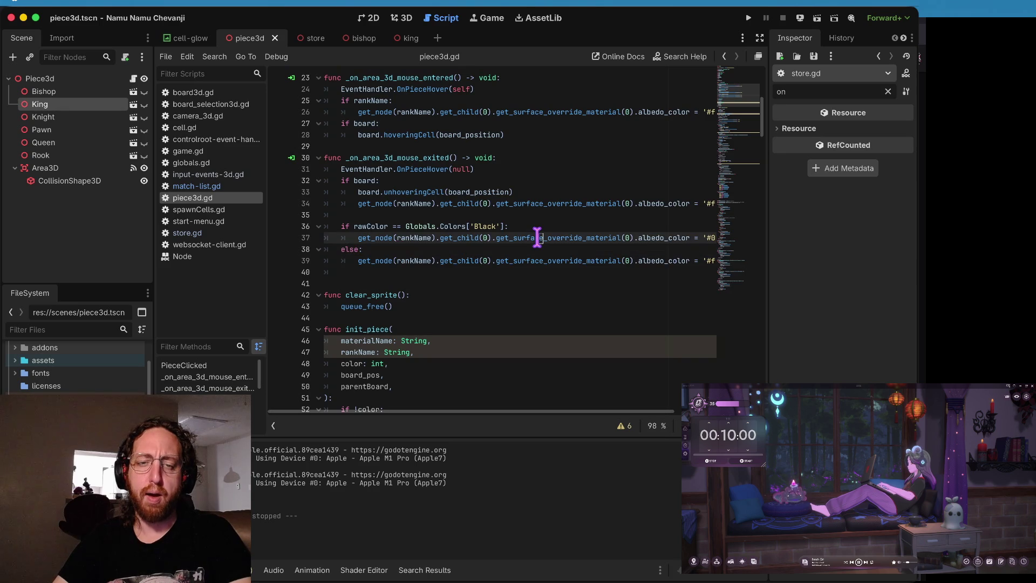
click(278, 237)
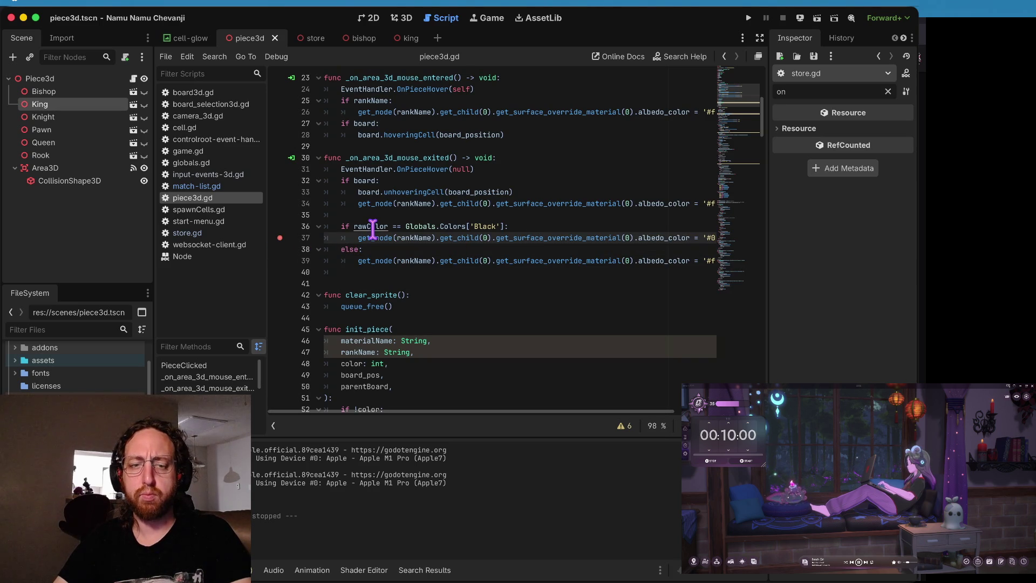
key(super+b)
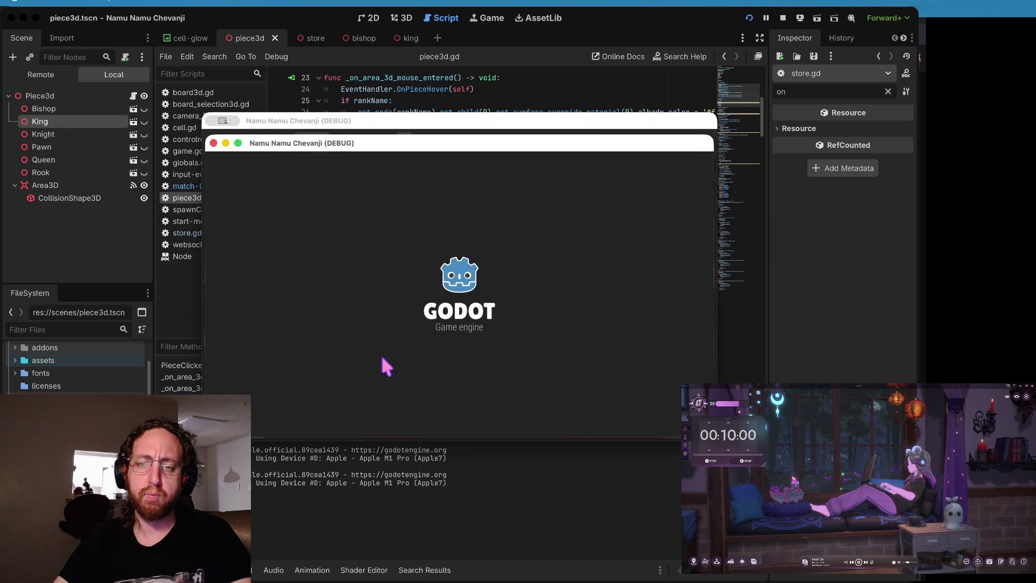
Step: Log in, hover a piece to hit line 36, inspect rawColor 0 versus Black 128, then stop
text(b)
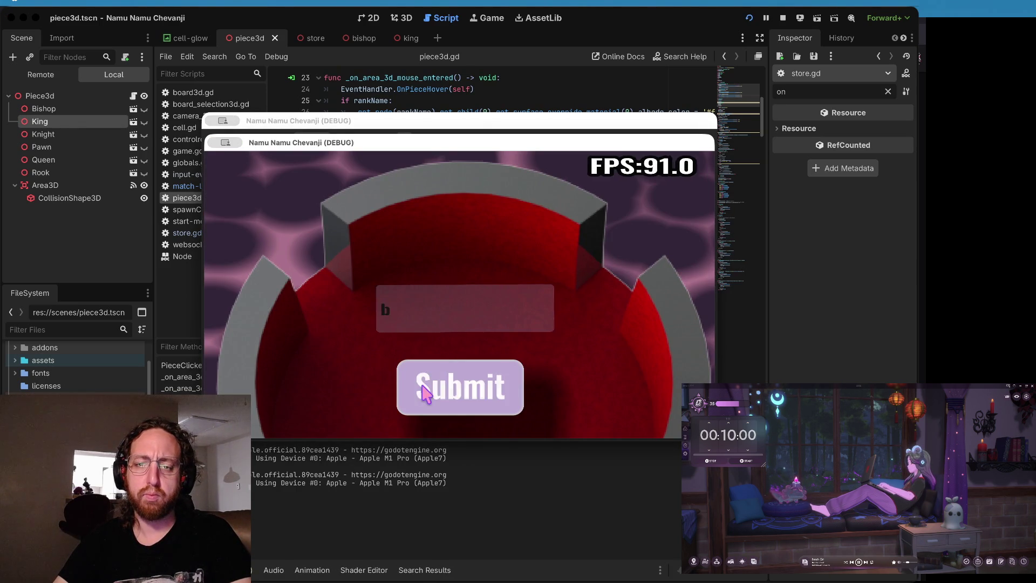
click(424, 392)
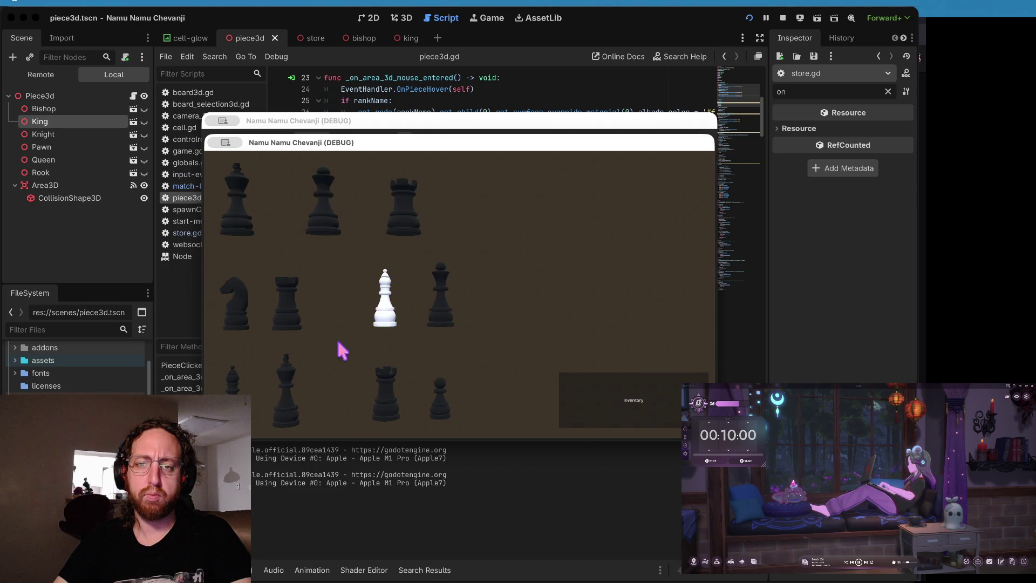
click(457, 61)
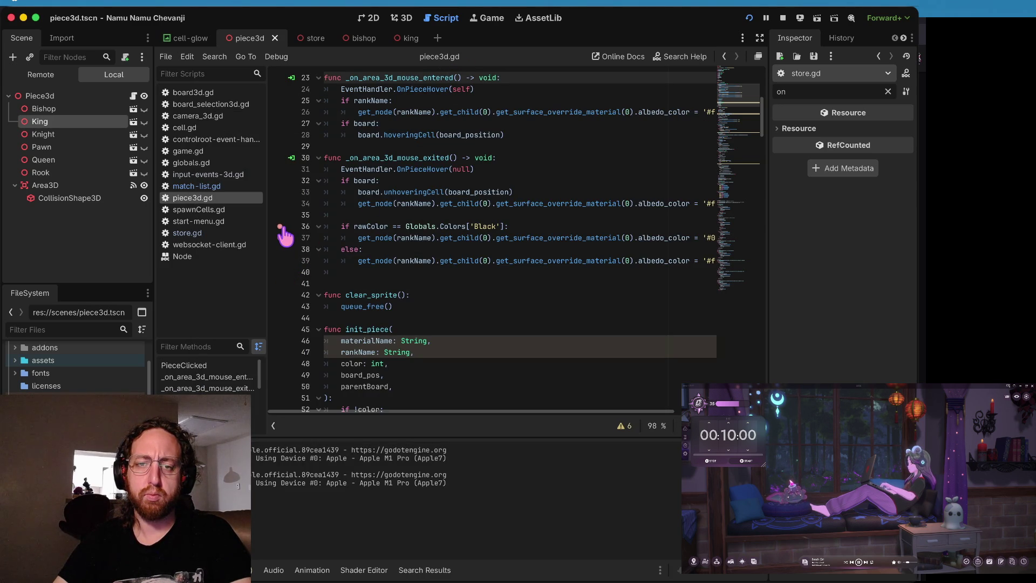
key(super+Tab)
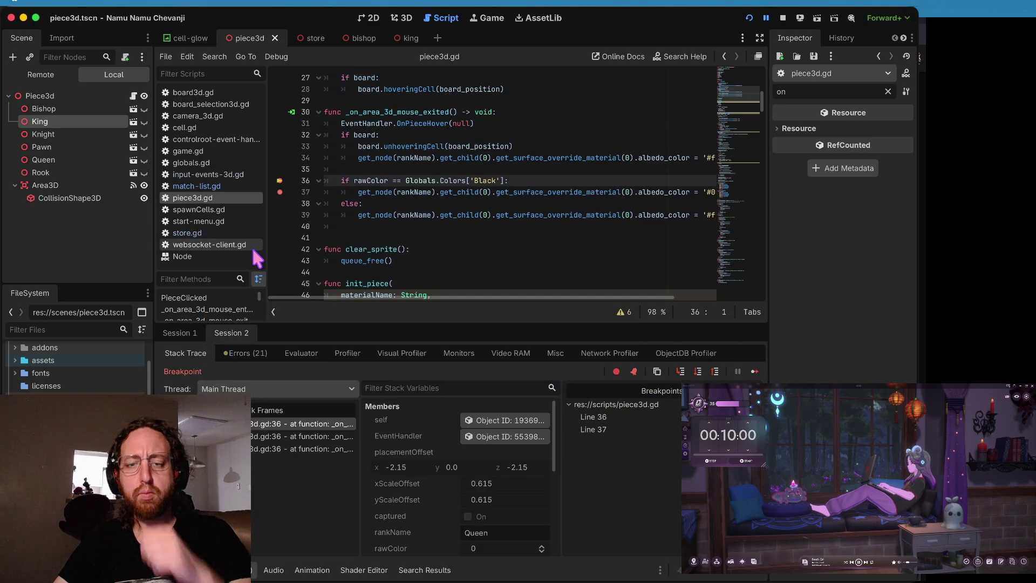
scroll(506, 482, down, 3)
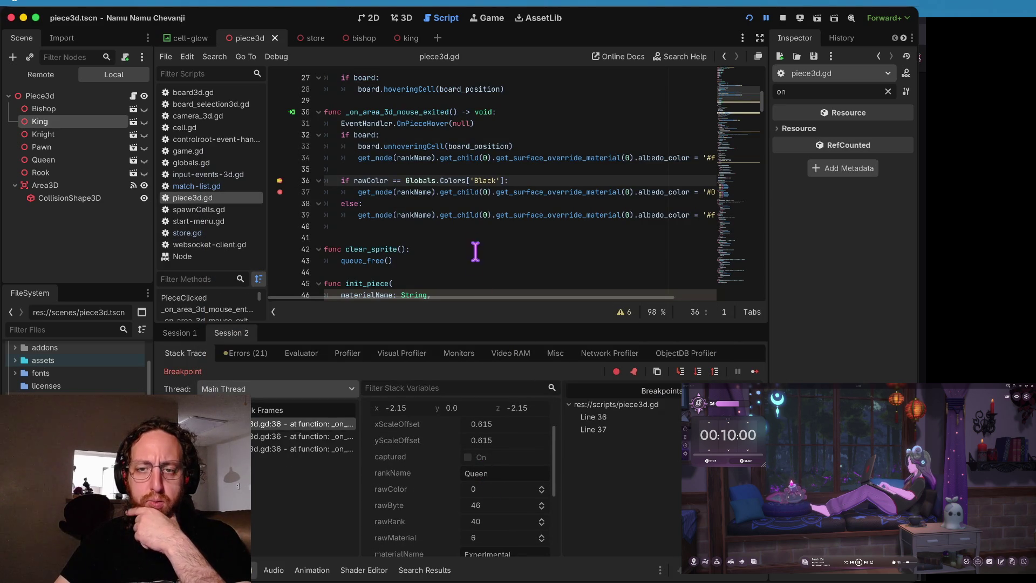
mouse_move(455, 177)
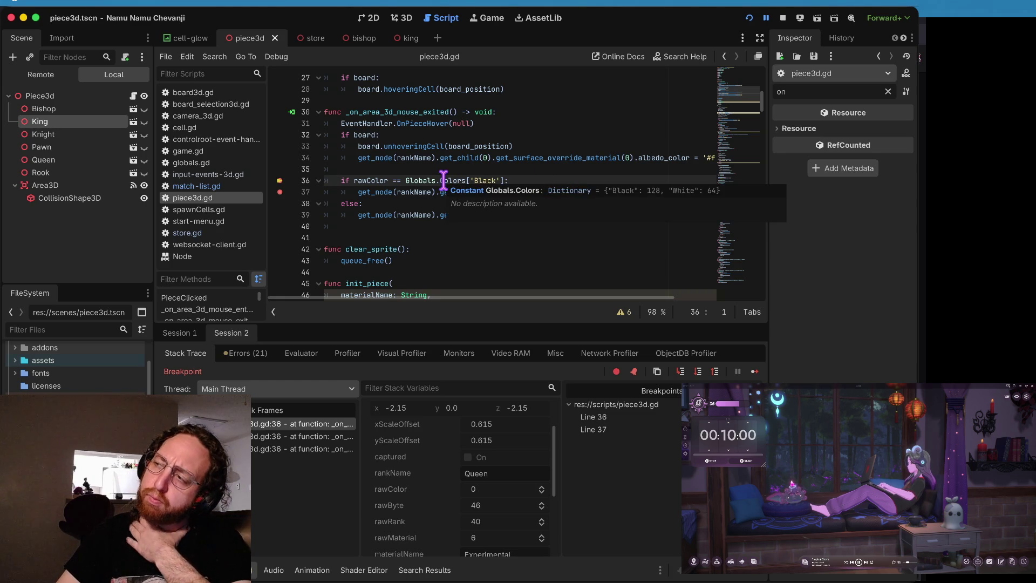
click(444, 181)
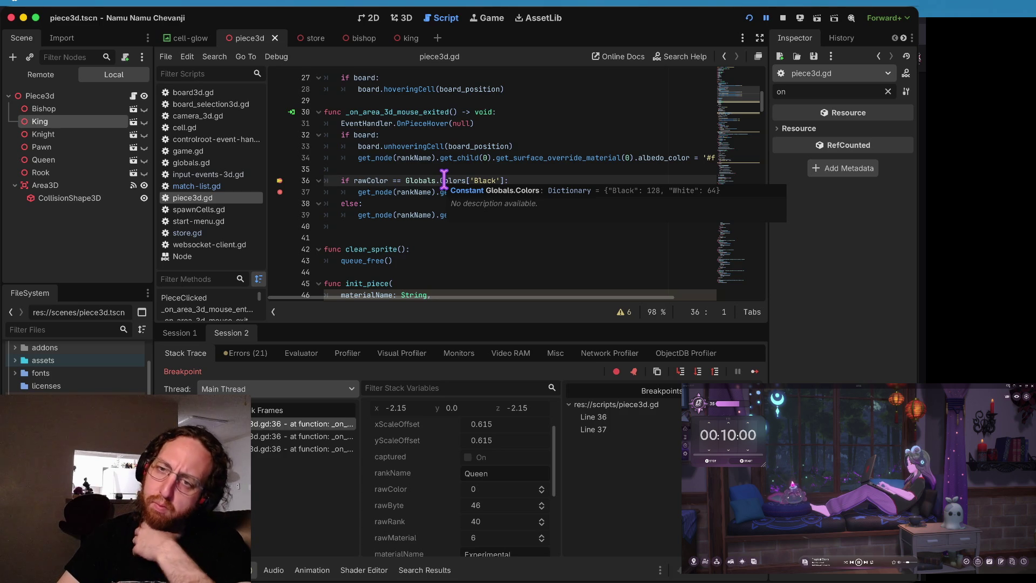
click(783, 17)
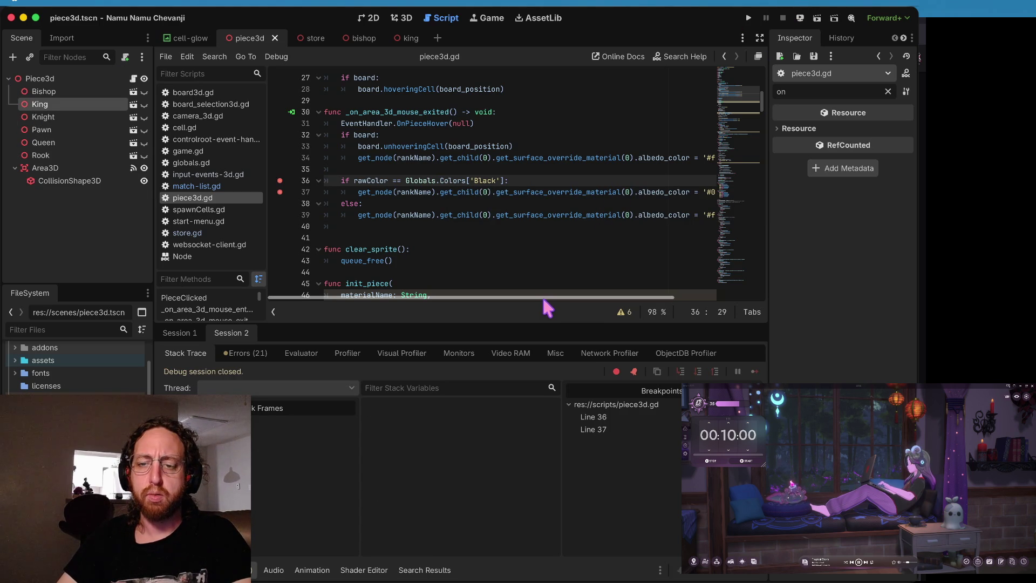
Step: Shrink the debugger panel and return to line 37 of piece3d.gd
drag(529, 326, 529, 402)
click(520, 236)
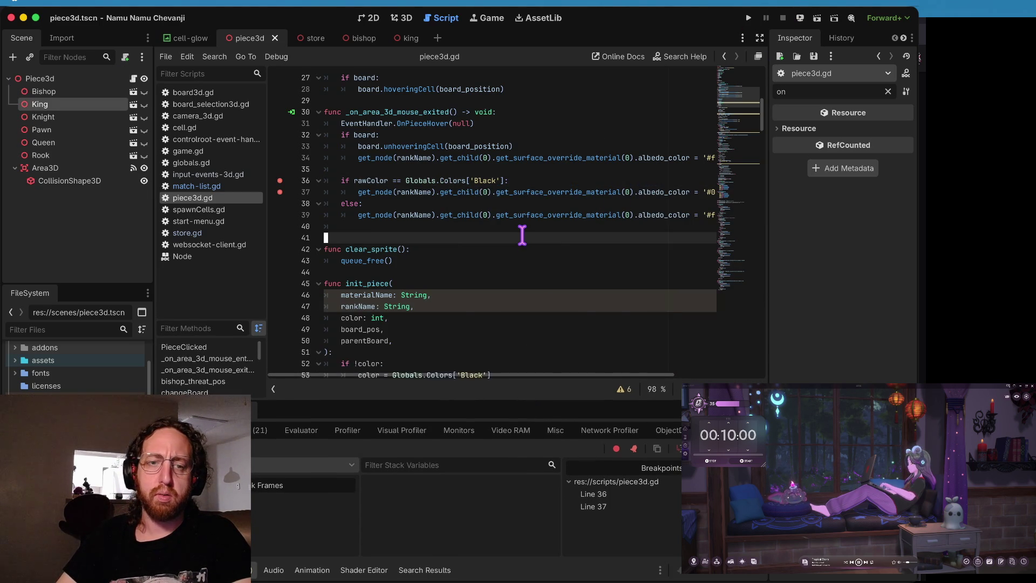
scroll(521, 235, up, 3)
click(187, 186)
click(186, 198)
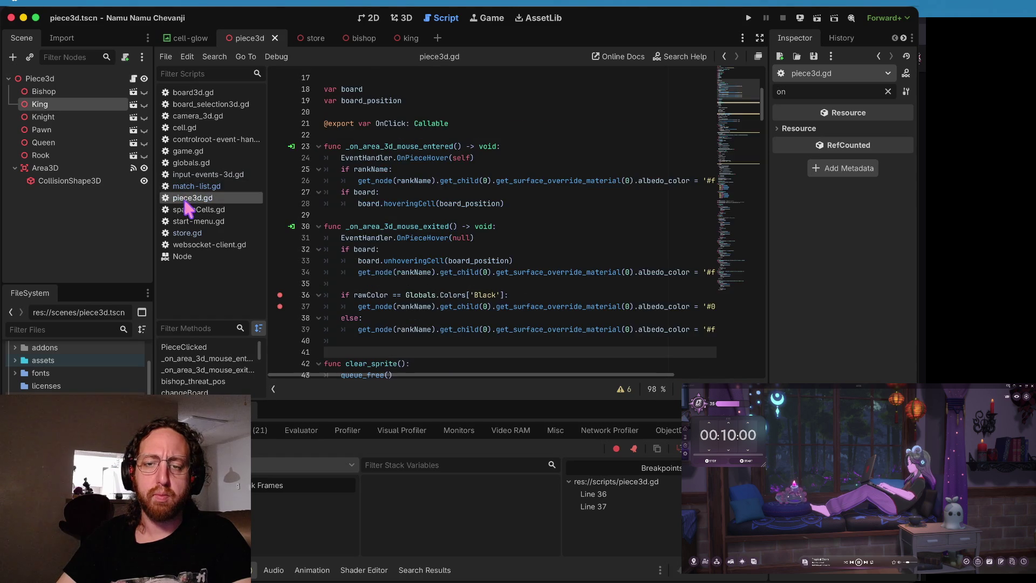
scroll(442, 243, down, 1)
click(544, 268)
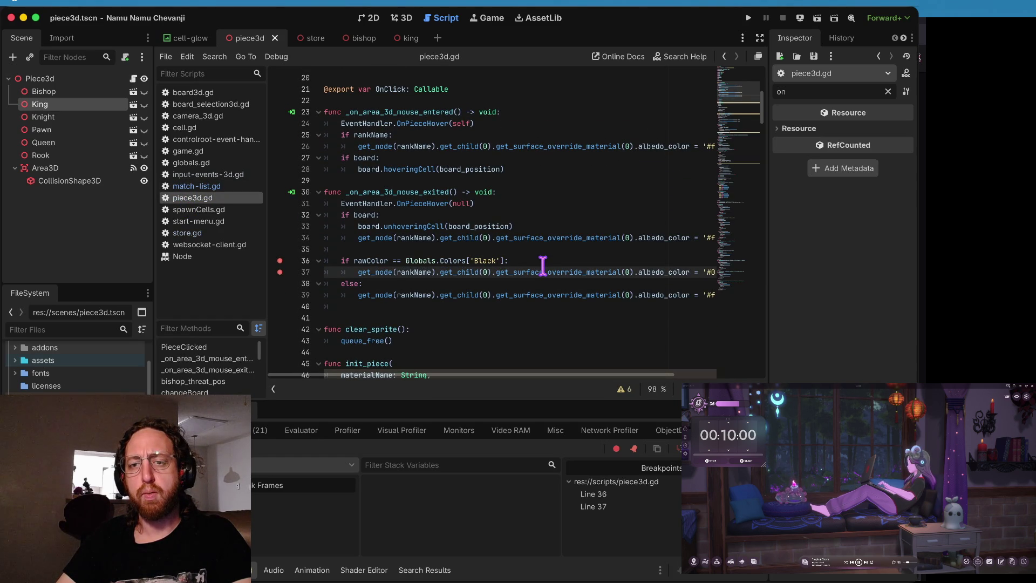
Step: Remove the breakpoints on lines 36 and 37 of piece3d.gd
key(Up)
key(Down)
key(Down)
key(Down)
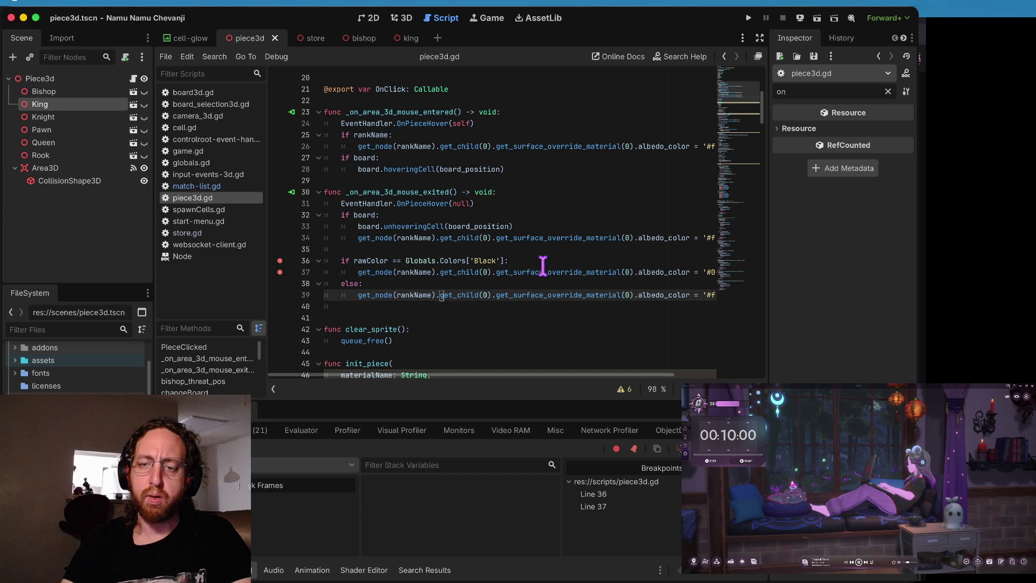
key(Up)
key(Up)
key(Up)
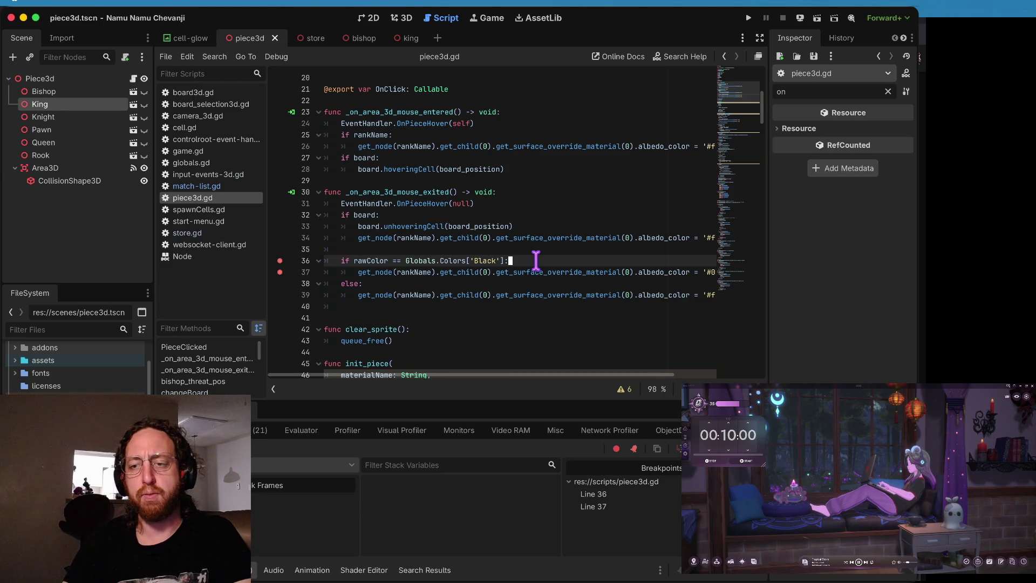
key(Down)
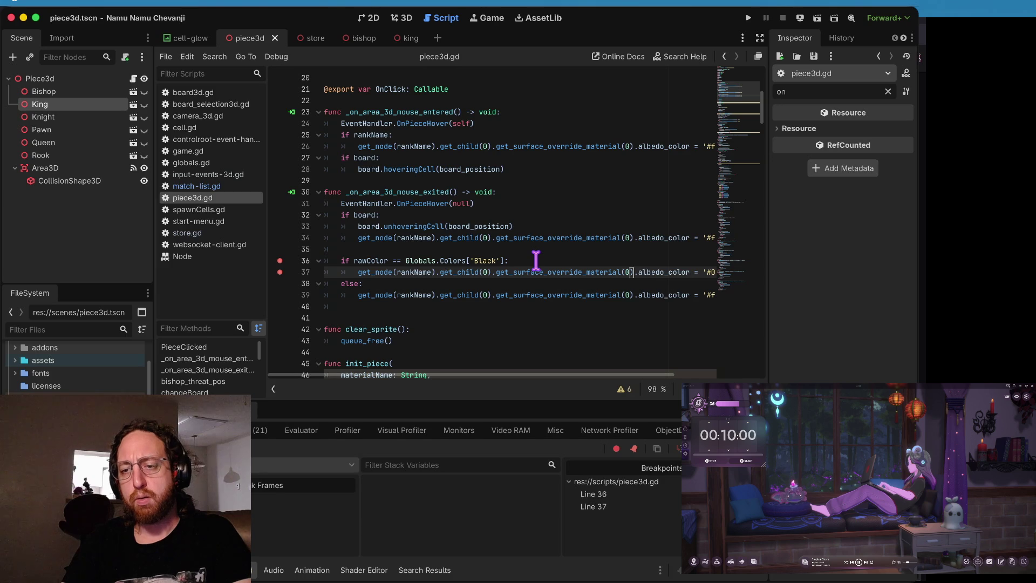
key(Down)
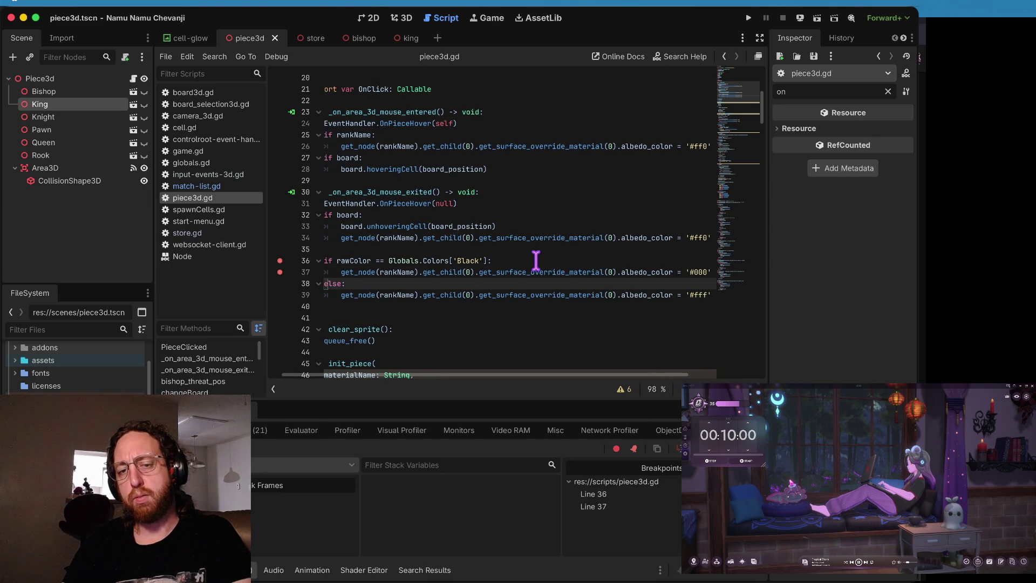
key(Up)
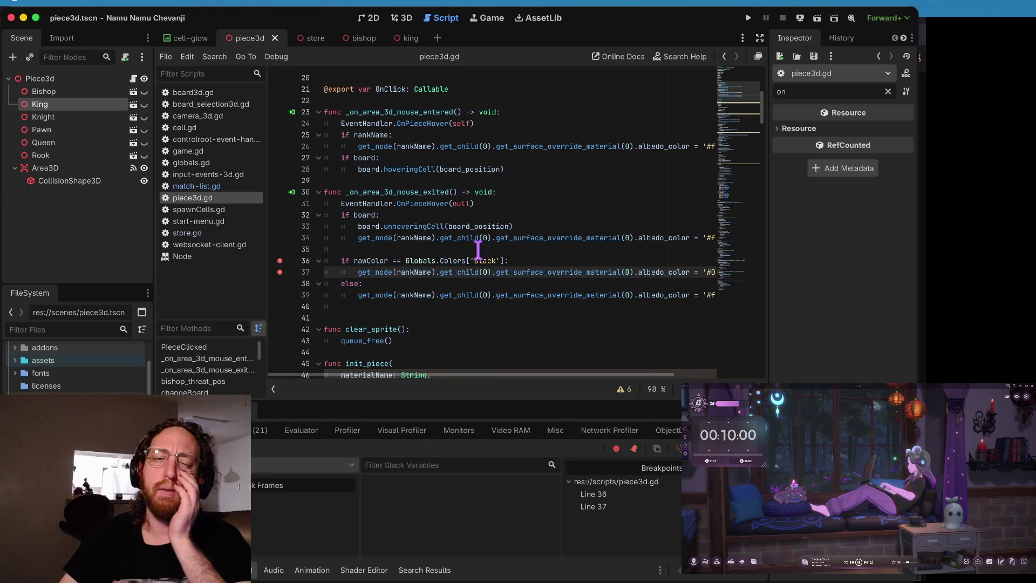
click(280, 261)
click(280, 271)
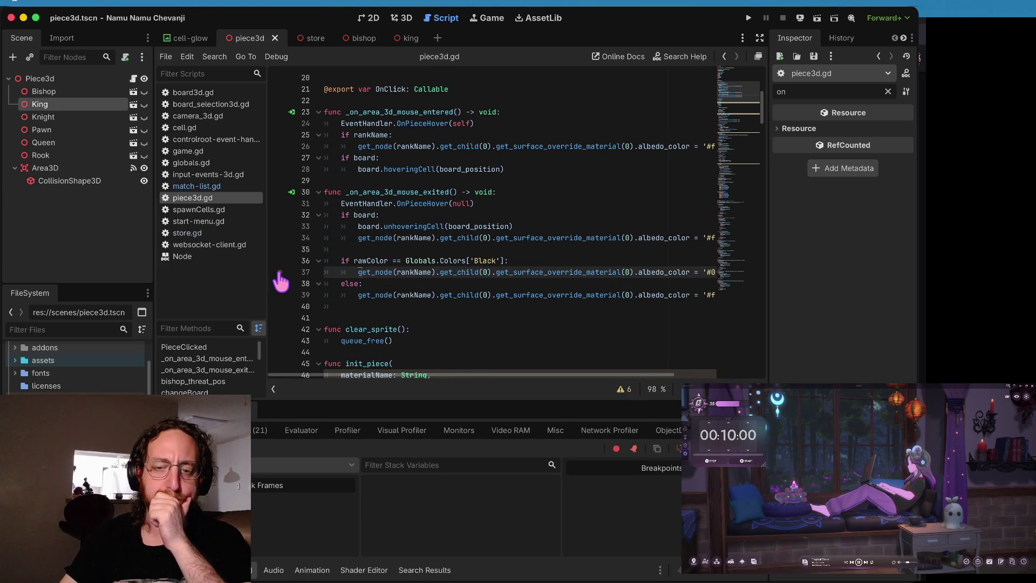
Step: Step the cursor through lines 36–40 to review the rawColor black check
click(414, 282)
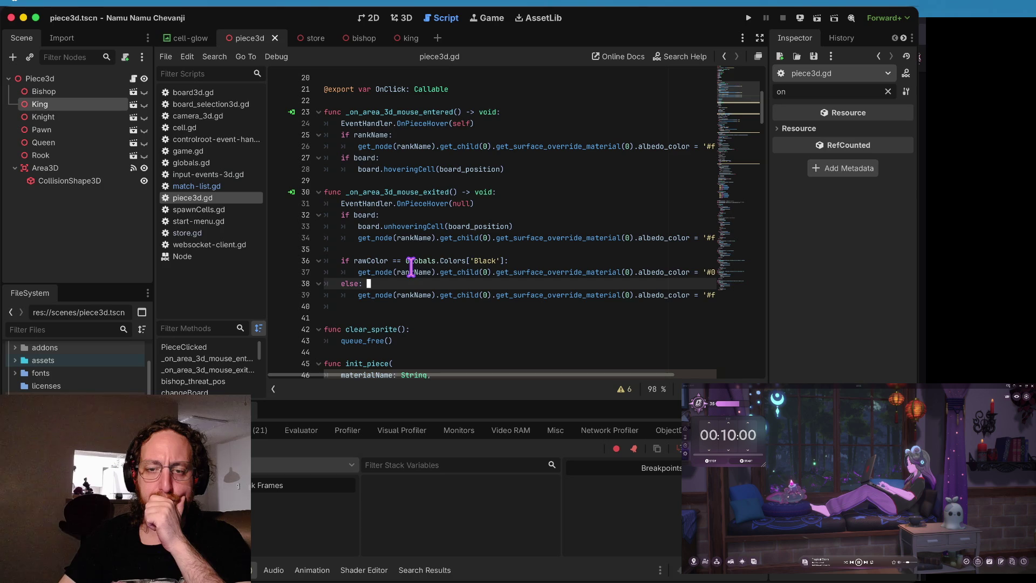
click(411, 268)
click(411, 261)
click(411, 272)
click(412, 283)
click(413, 272)
click(413, 305)
click(413, 272)
click(369, 261)
click(509, 261)
click(368, 261)
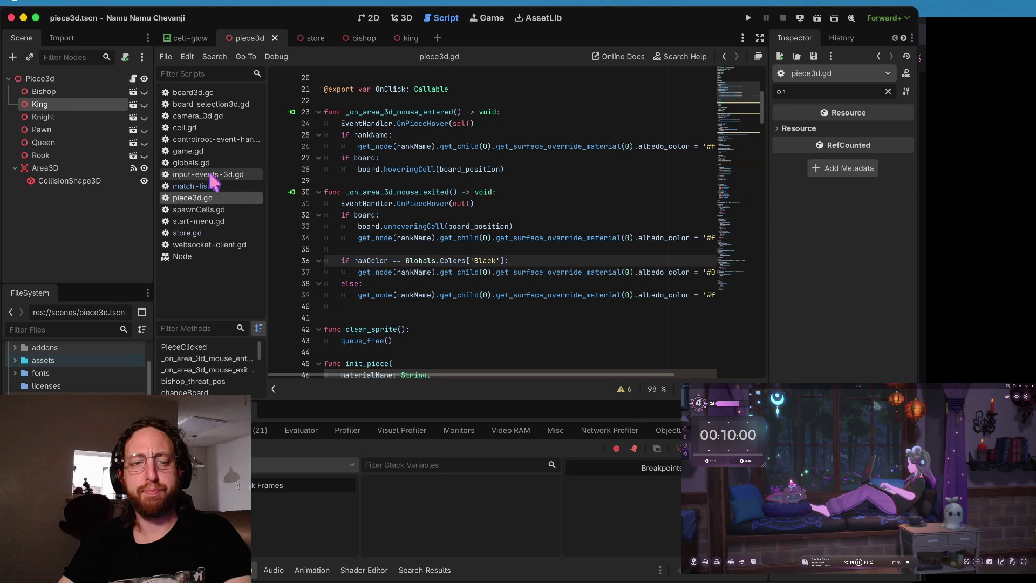
Step: In store.gd, start replacing line 47's rawColor value by typing Globals
click(214, 231)
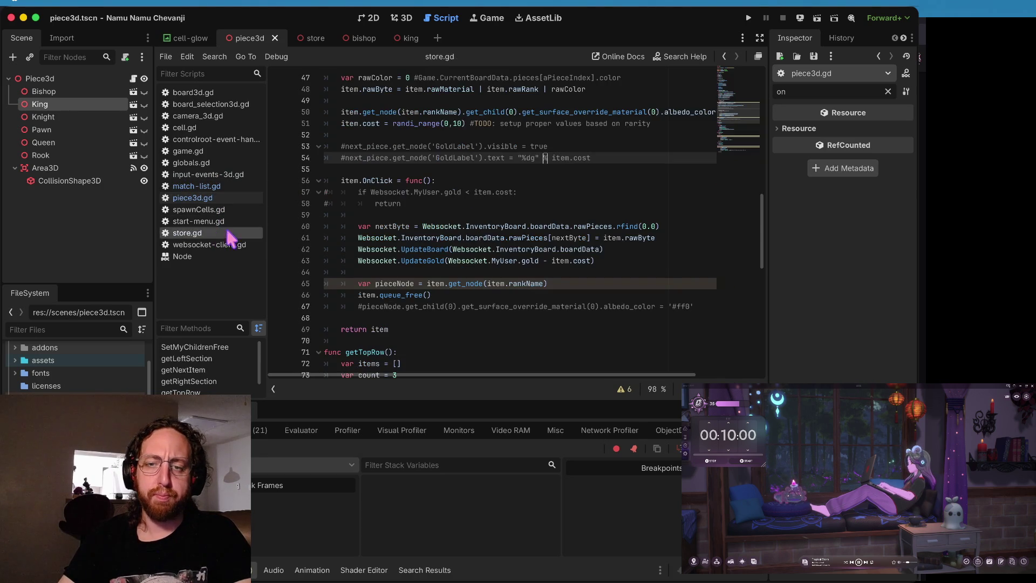
scroll(642, 273, up, 2)
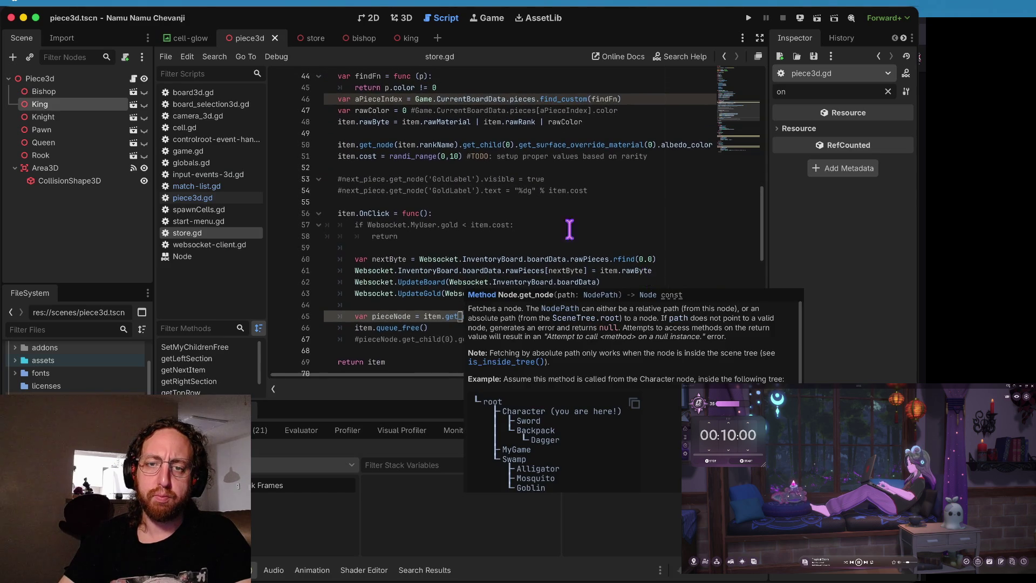
click(407, 136)
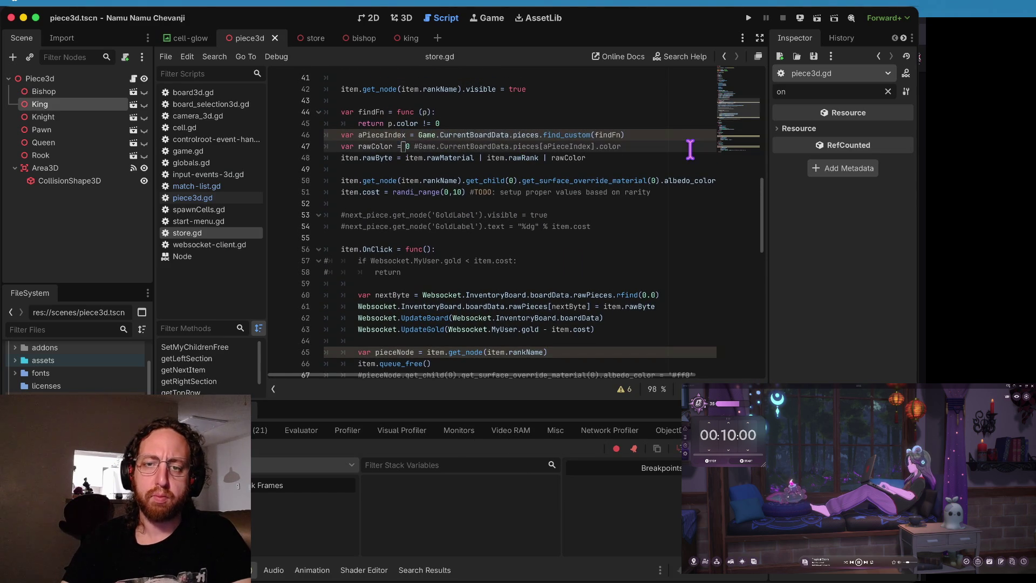
key(Delete)
key(Delete)
key(Delete)
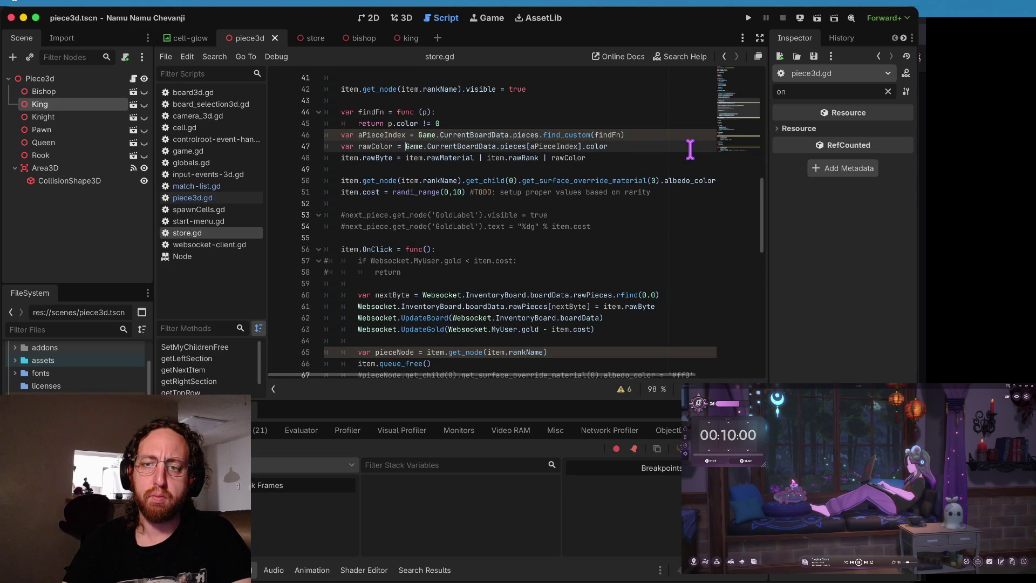
key(Down)
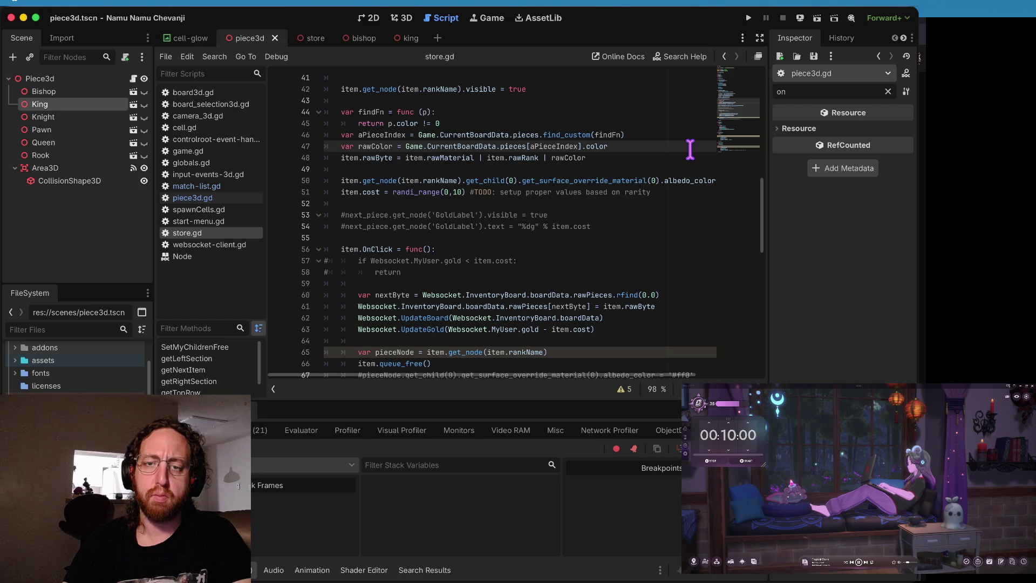
text(128)
key(BackSpace)
key(BackSpace)
key(BackSpace)
text(Globa)
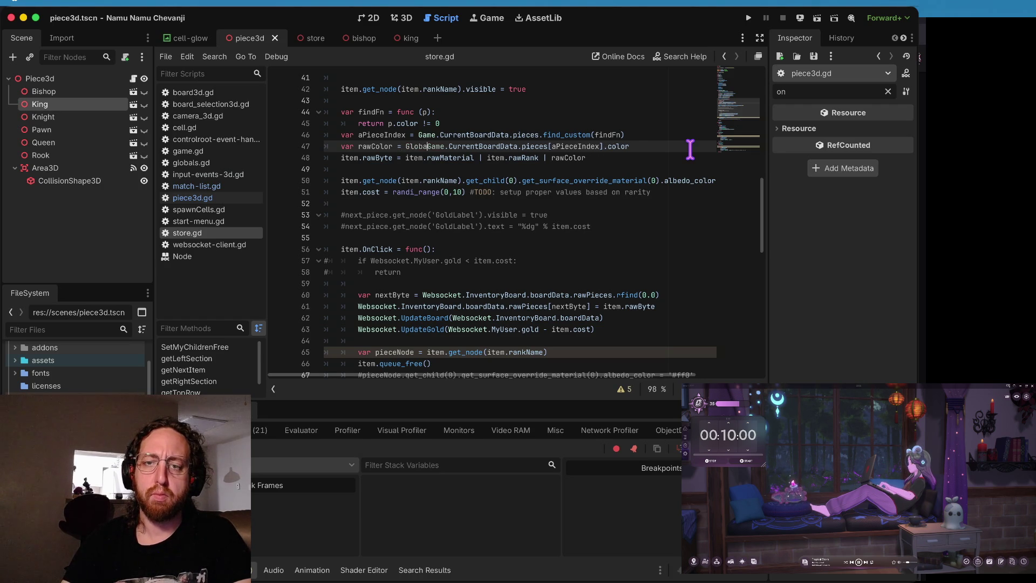
text(ls.)
Step: Delete the old Game.CurrentBoardData colour so line 47 uses Globals.Colors['Black']
key(End)
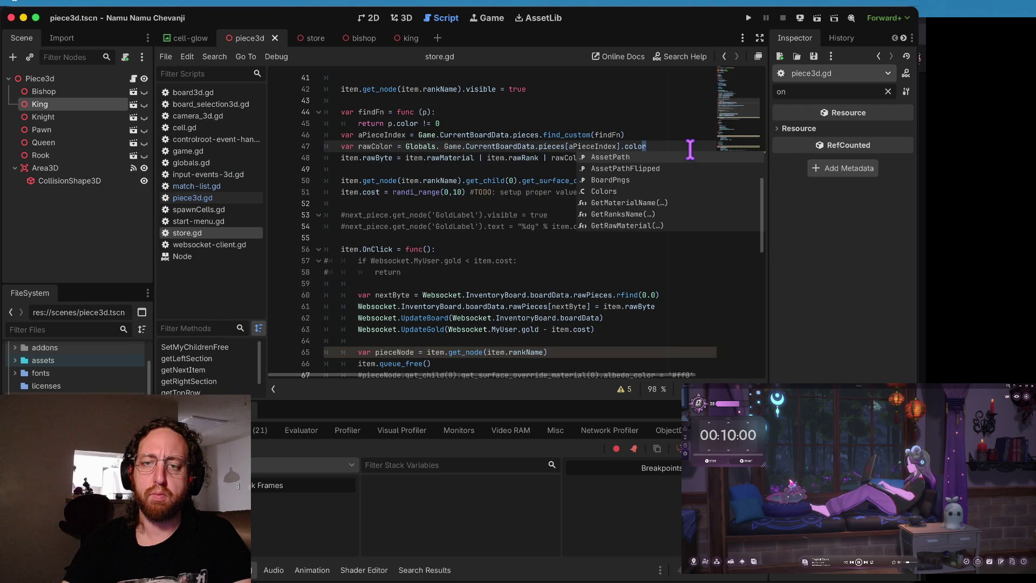
key(shift+Home)
key(shift+ctrl+Right)
key(shift+ctrl+Right)
key(shift+ctrl+Right)
key(shift+ctrl+Right)
key(Left)
key(Delete)
key(shift+End)
key(BackSpace)
key(BackSpace)
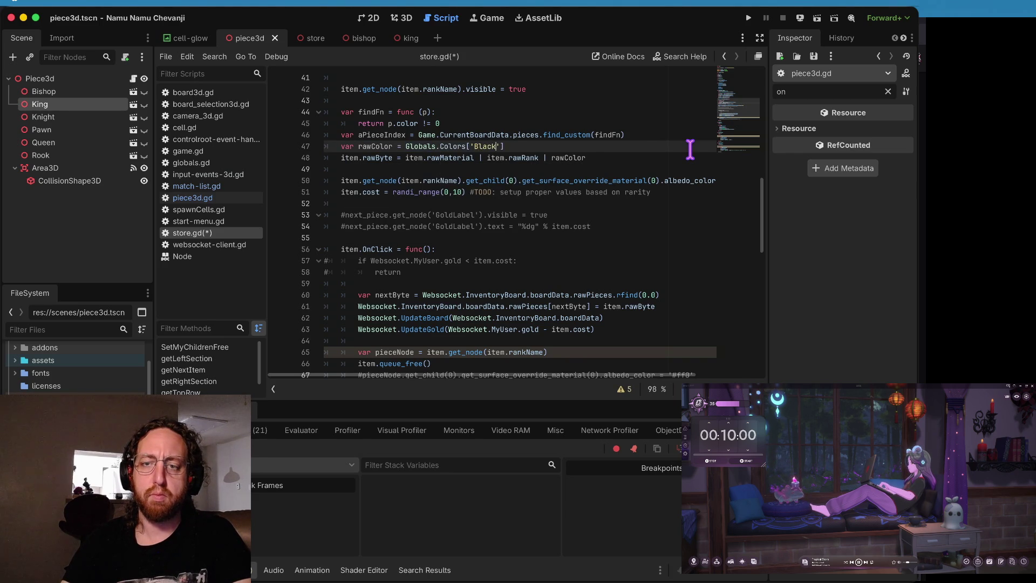
Step: Add a blank line after line 47, save store.gd and run the game
key(End)
key(Return)
key(Up)
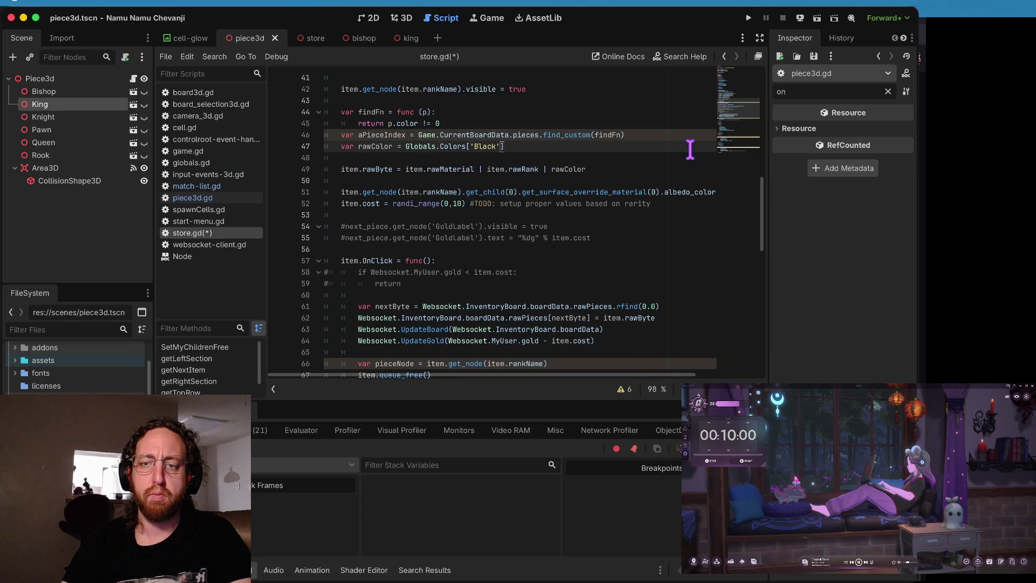
key(Down)
key(super+s)
key(super+b)
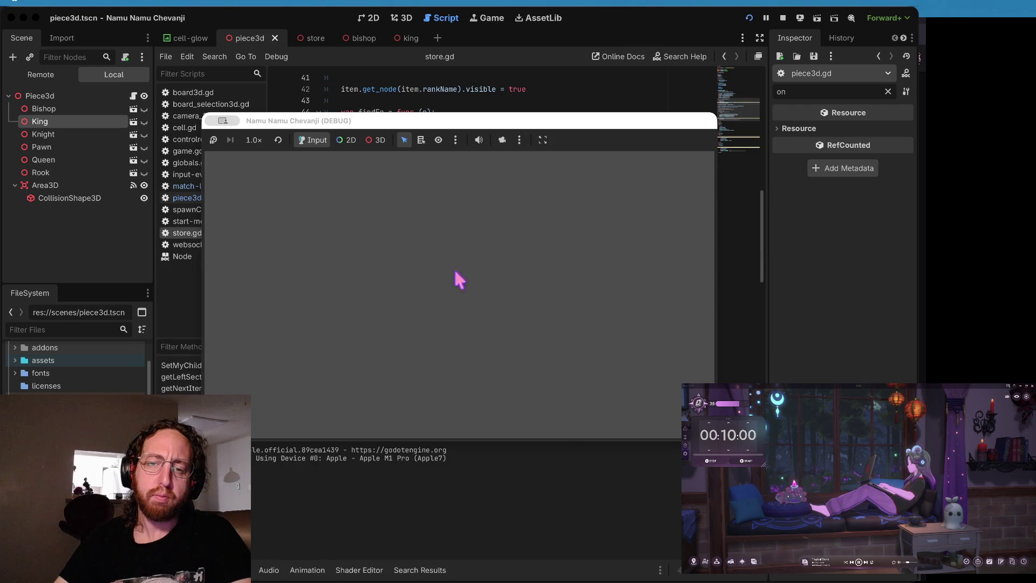
Step: Log into the debug game with a username and select the rook and knight in the store
text(b)
click(435, 375)
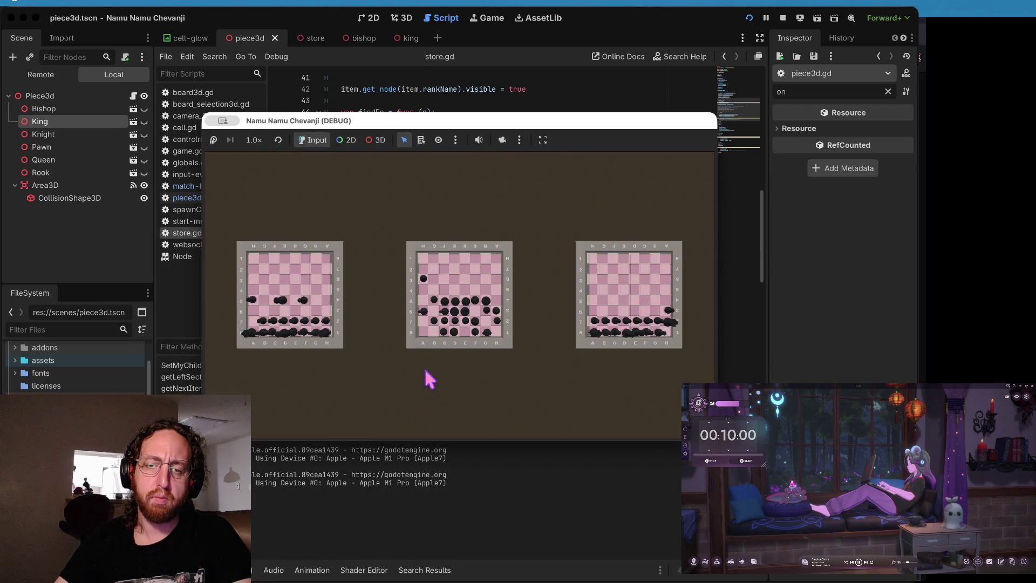
click(325, 237)
click(312, 319)
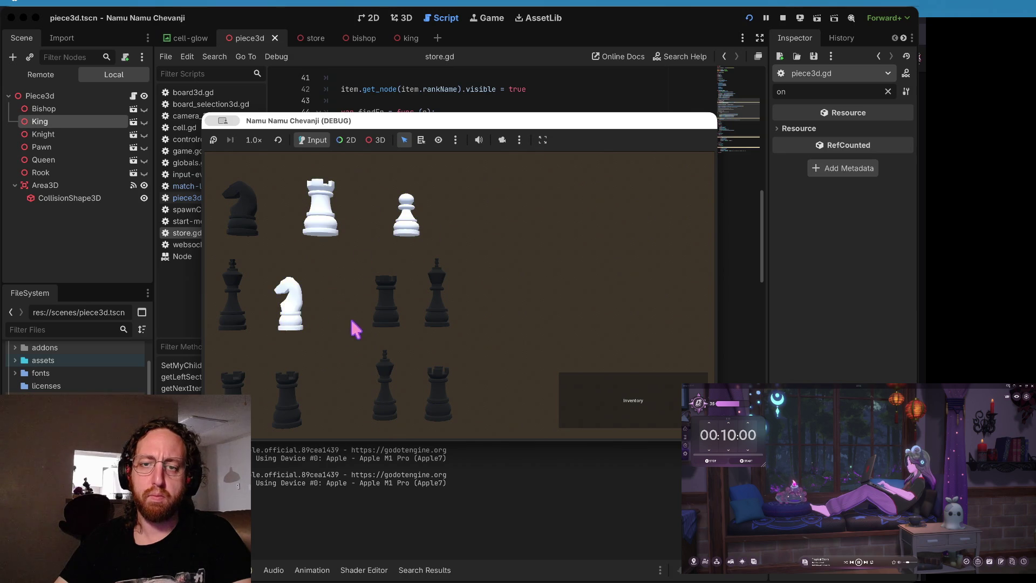
Step: Return to line 47 of store.gd in the script editor and save
click(441, 89)
click(477, 145)
key(ctrl+s)
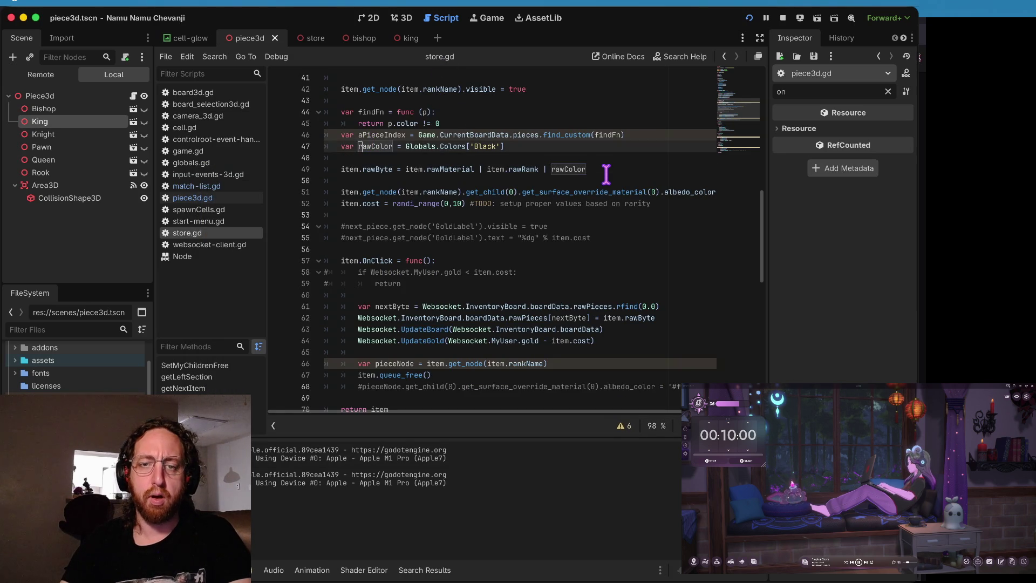
Step: Start typing rawCol on line 48, then check rawColor's declaration in piece3d.gd and use in board3d.gd
key(Down)
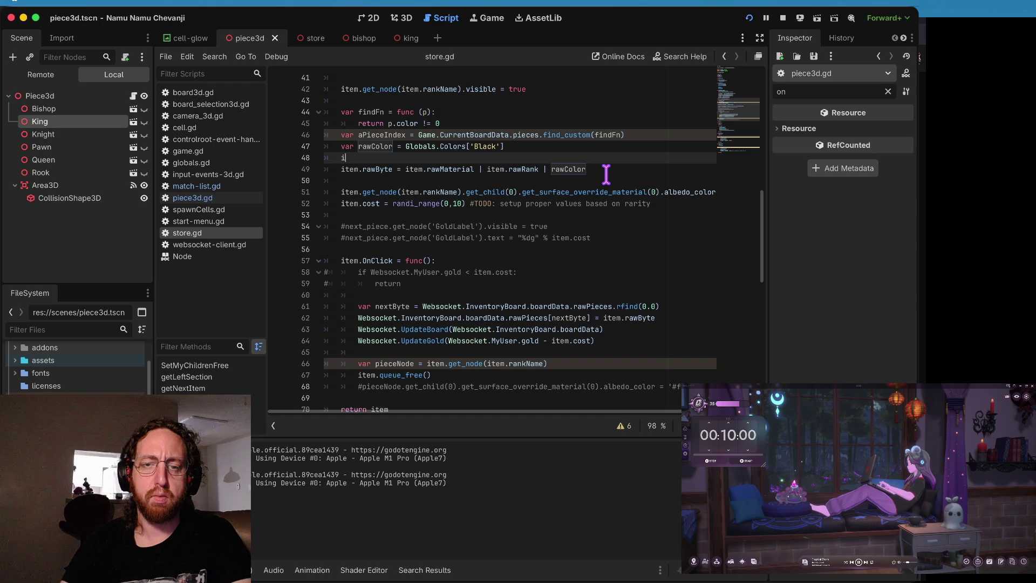
text(tem.rawCol)
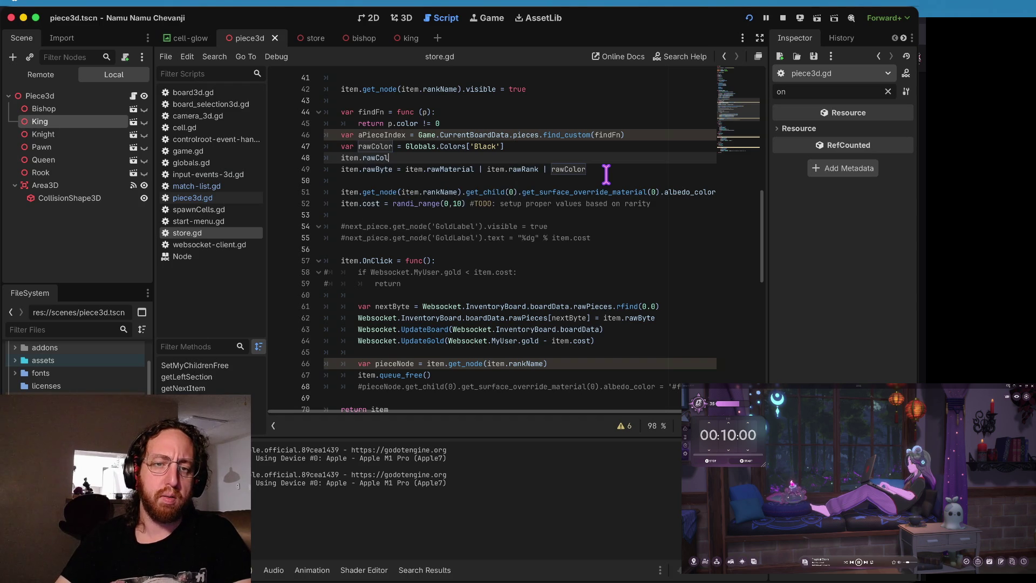
click(210, 209)
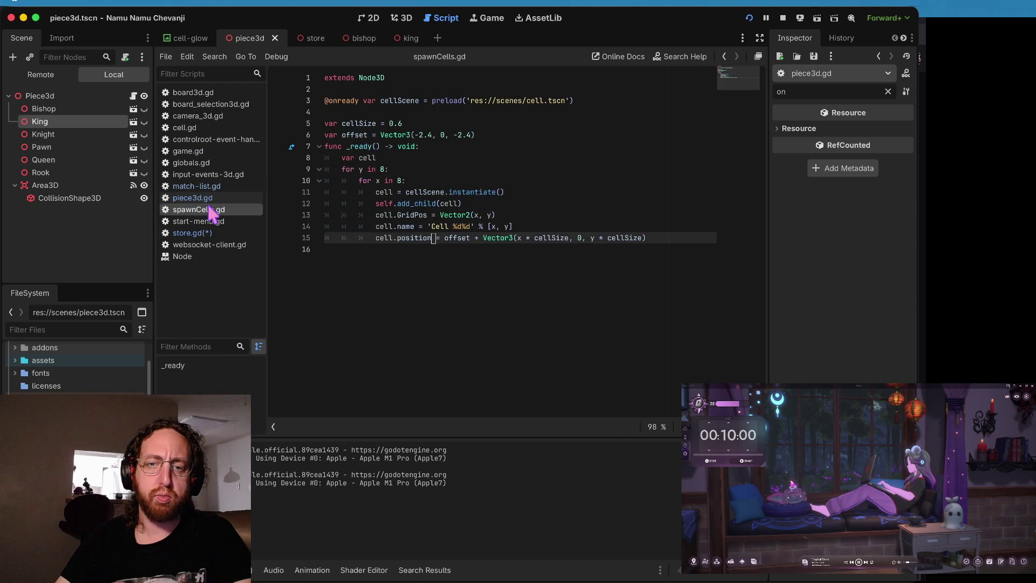
click(210, 198)
scroll(494, 200, up, 5)
click(362, 192)
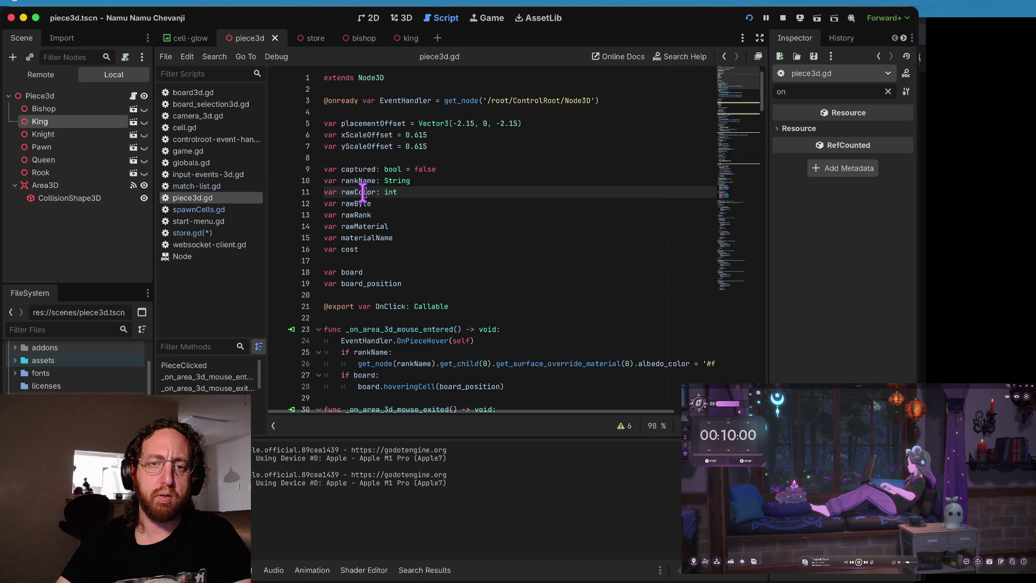
click(194, 93)
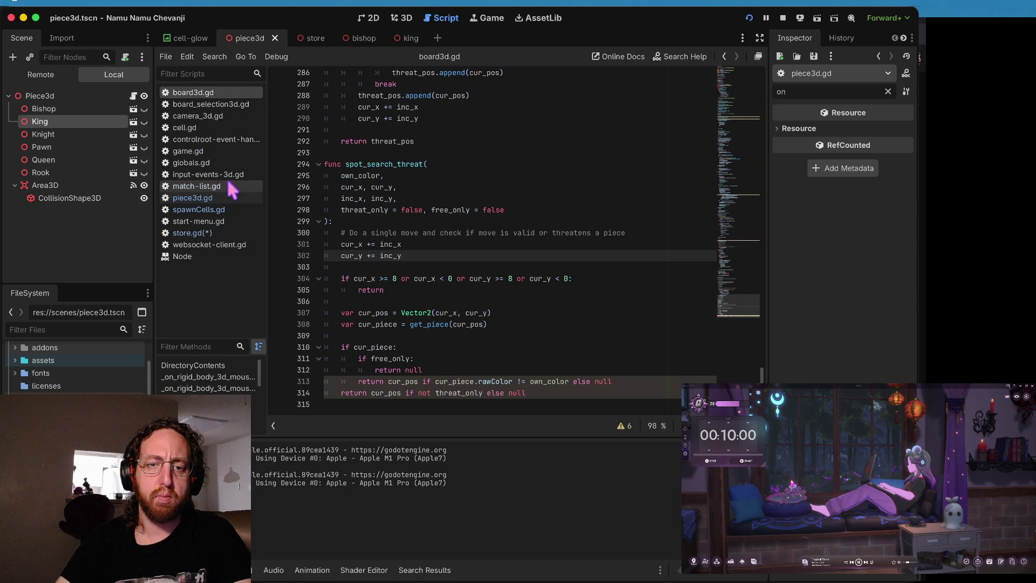
click(195, 199)
click(192, 233)
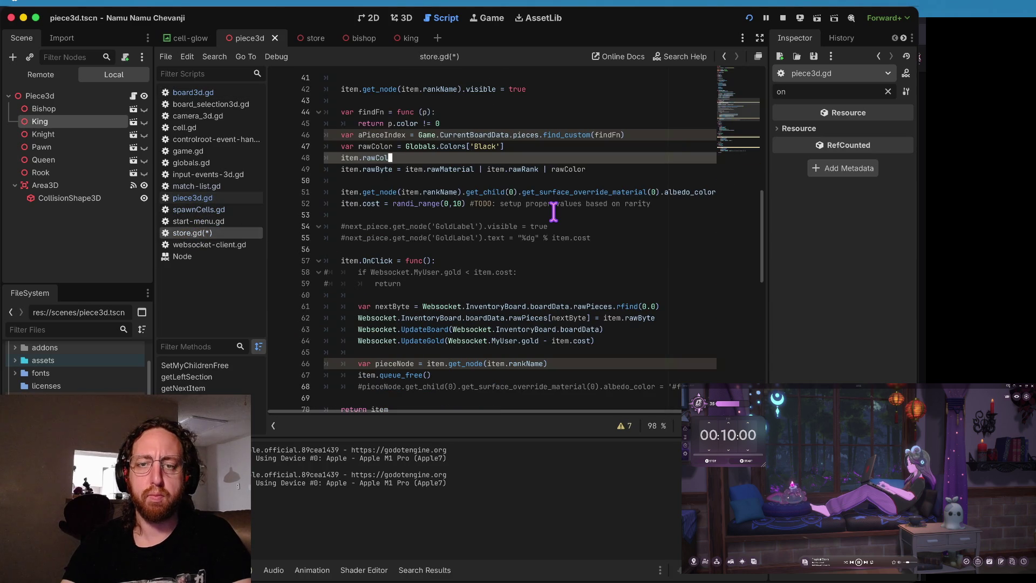
Step: Merge the value into item.rawColor = Globals.Colors['Black'] and delete the leftover line
key(ctrl+space)
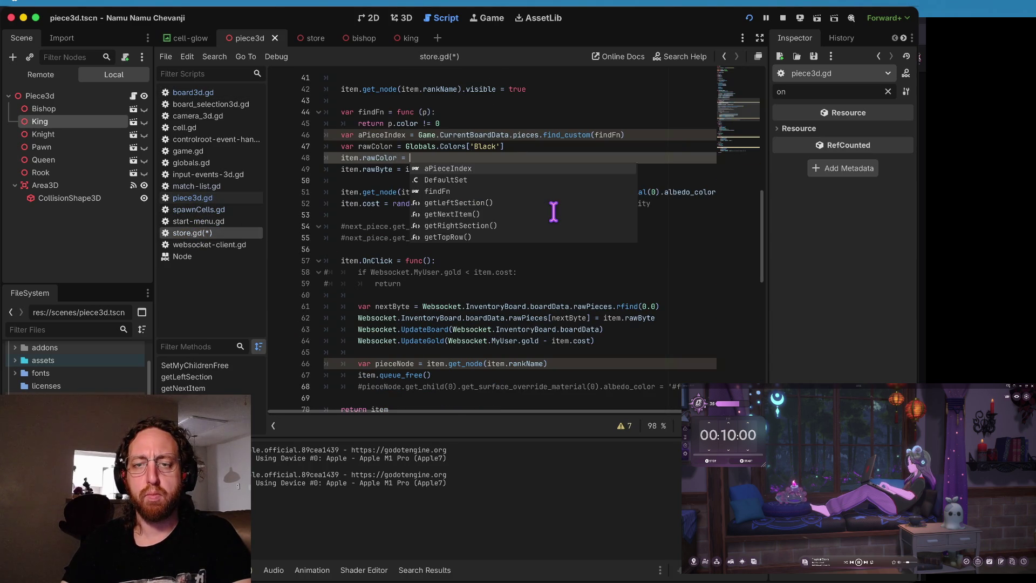
key(Escape)
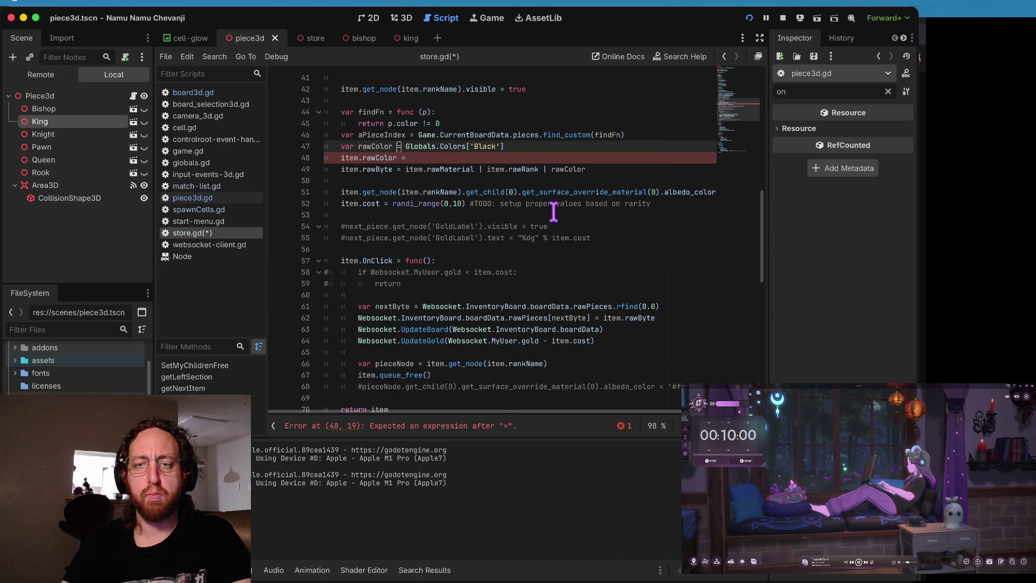
key(shift+End)
key(ctrl+x)
key(Down)
key(End)
key(ctrl+v)
key(Up)
key(ctrl+shift+k)
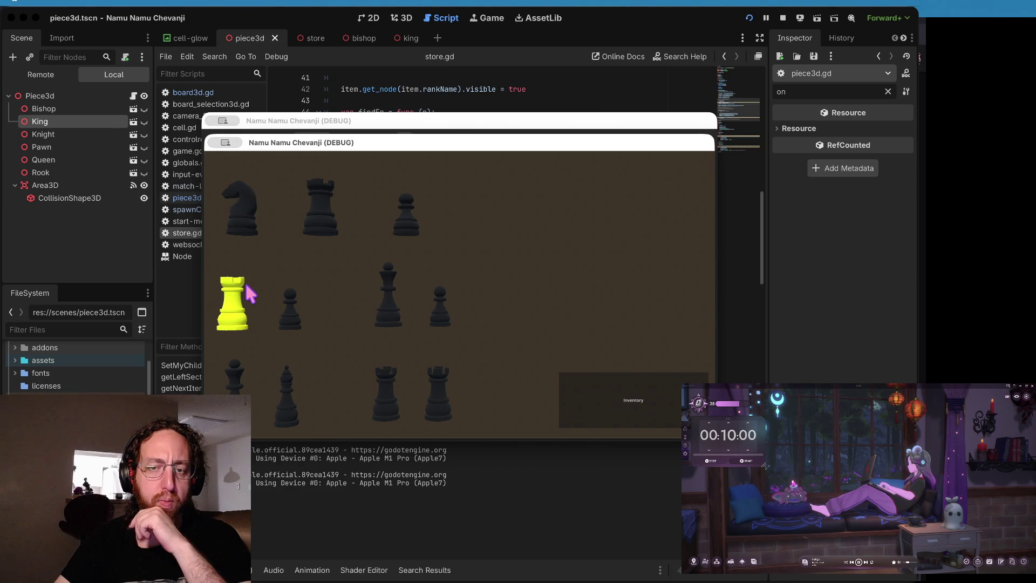
Step: Buy a pawn, the queen, another pawn, a bishop and a left-edge piece, then open the match board
click(297, 305)
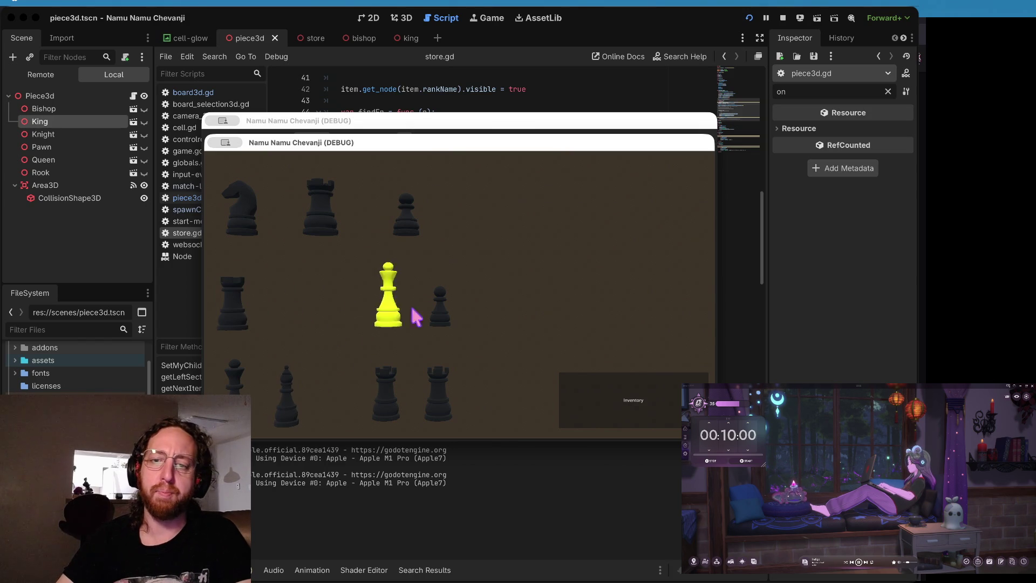
click(393, 281)
click(446, 313)
click(284, 402)
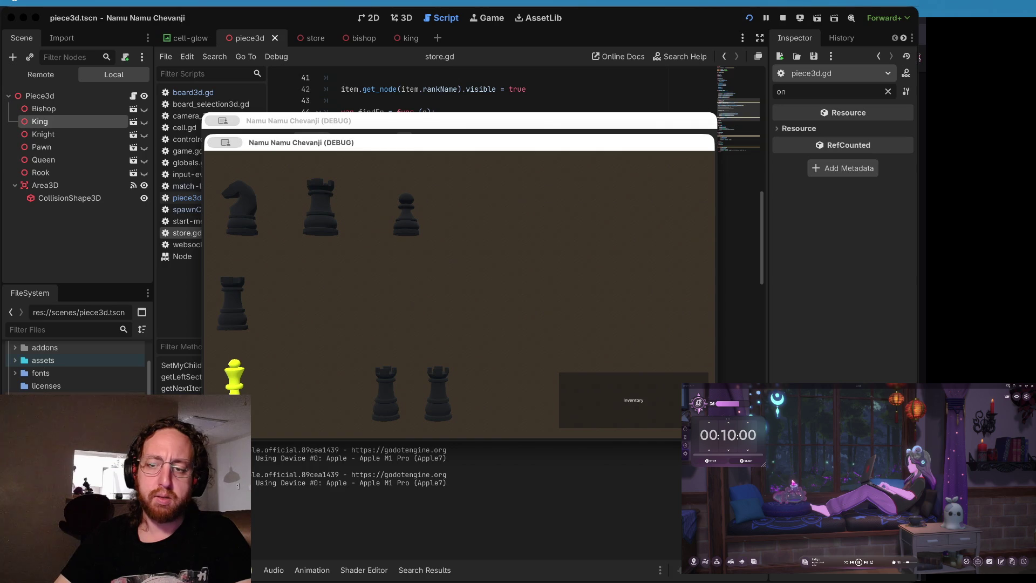
click(234, 378)
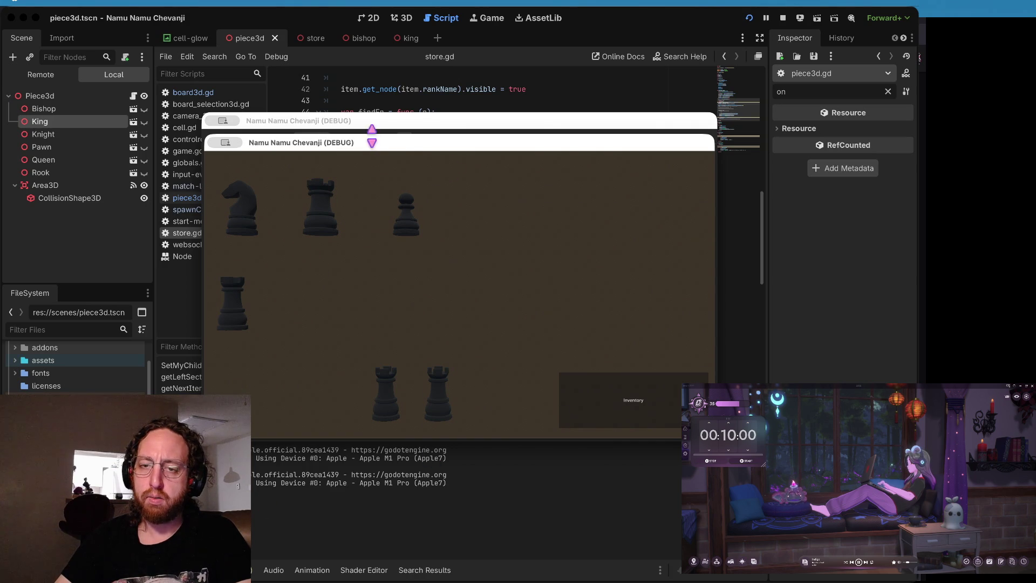
click(605, 398)
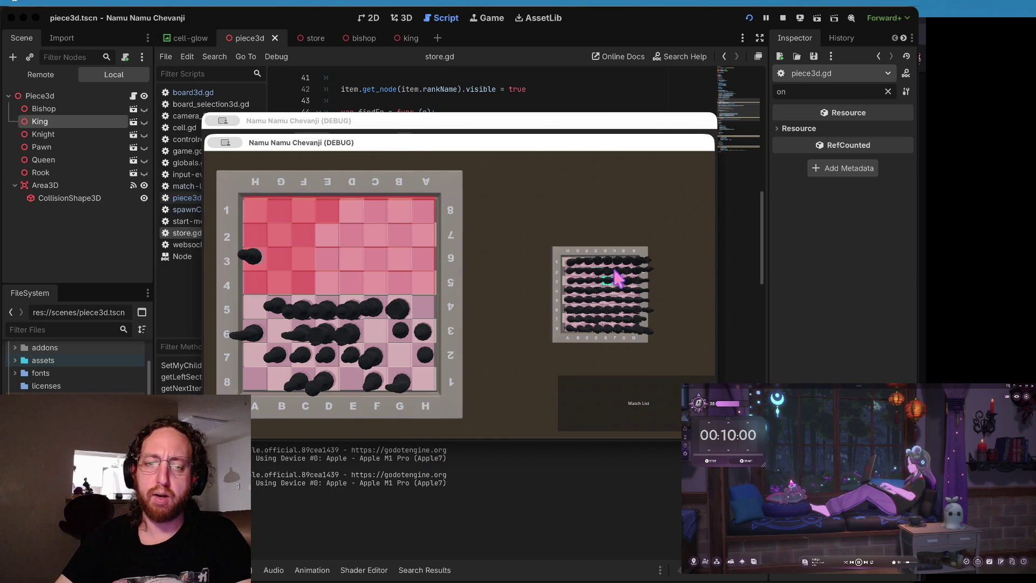
Step: Centre the board in the debug game and pick a square on it
click(557, 340)
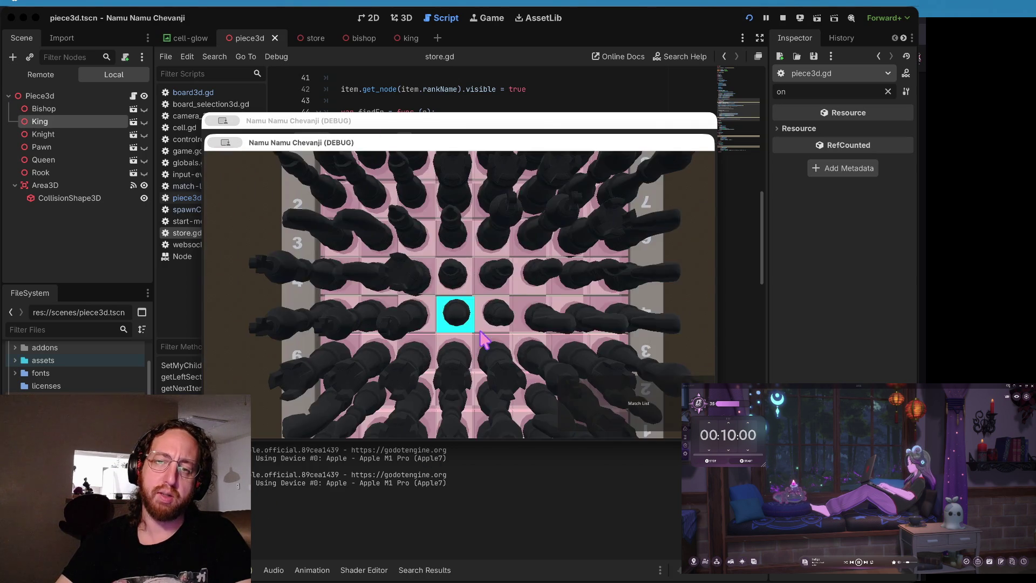
scroll(480, 332, up, 3)
scroll(481, 331, down, 2)
scroll(480, 332, up, 3)
scroll(483, 339, down, 3)
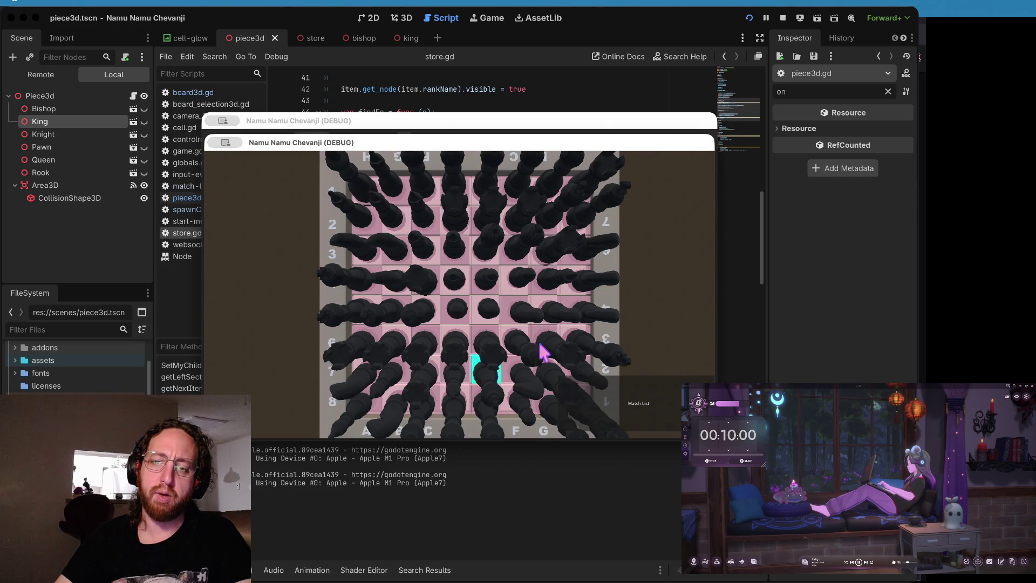
scroll(519, 340, down, 3)
scroll(513, 302, up, 3)
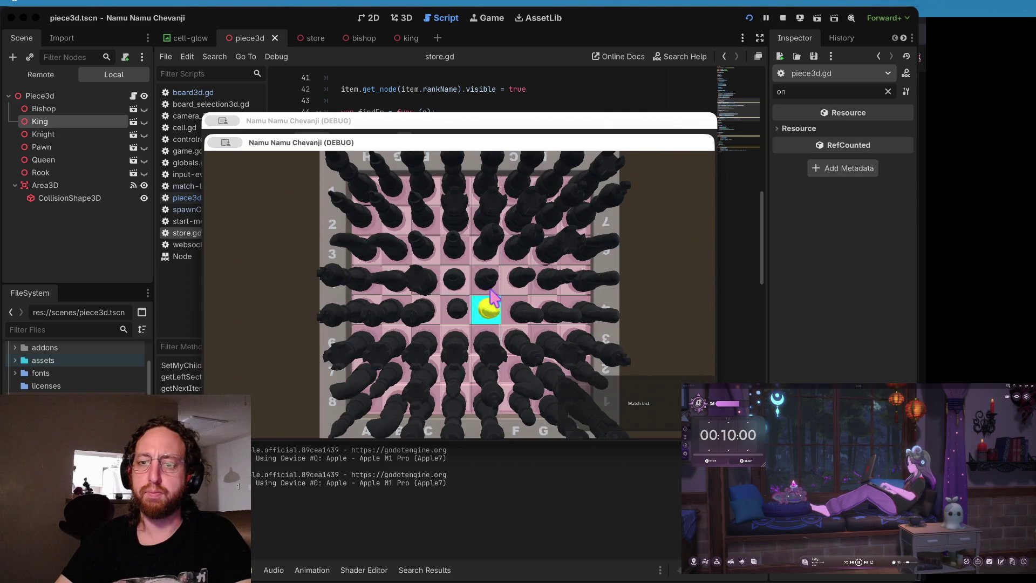
scroll(510, 318, down, 3)
scroll(452, 305, up, 3)
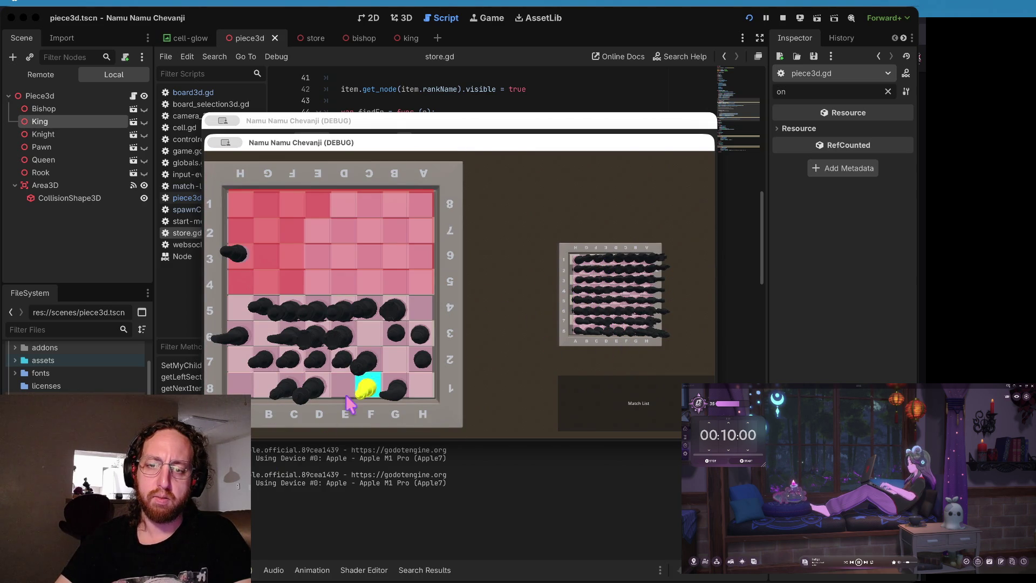
click(390, 364)
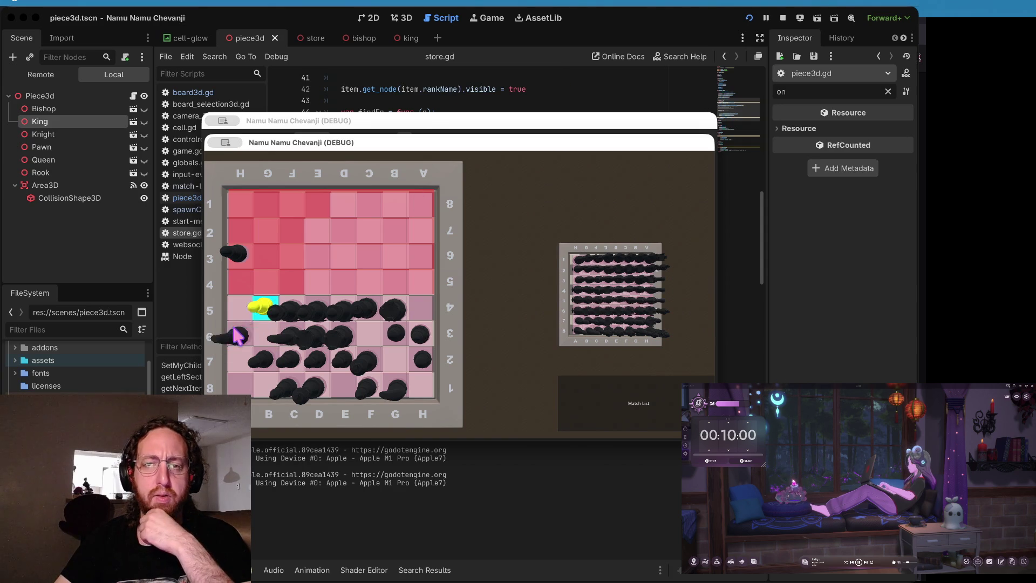
Step: Back in the editor, select the Area3D node, scroll store.gd, and move to the terminal workspace
click(450, 88)
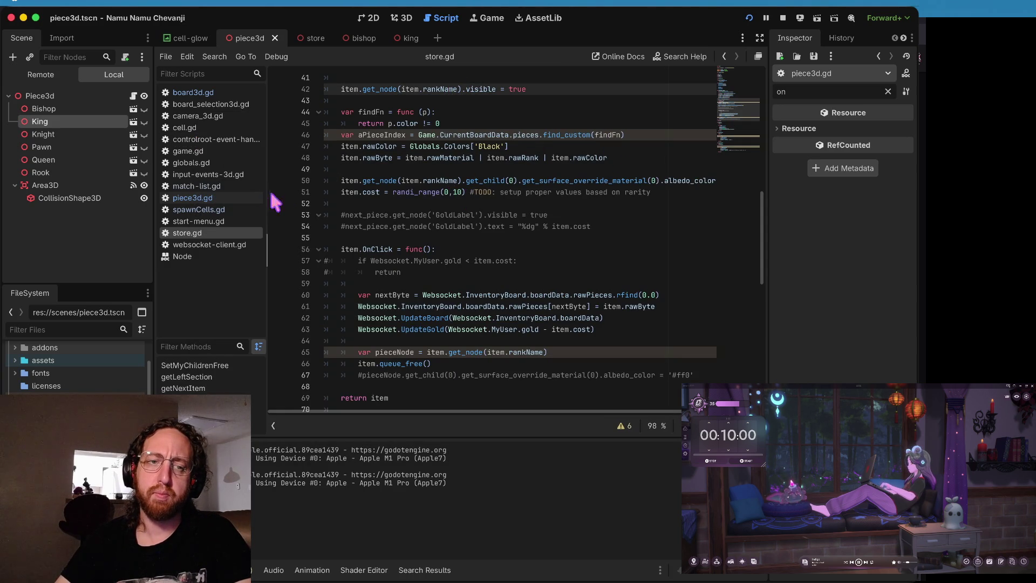
click(62, 186)
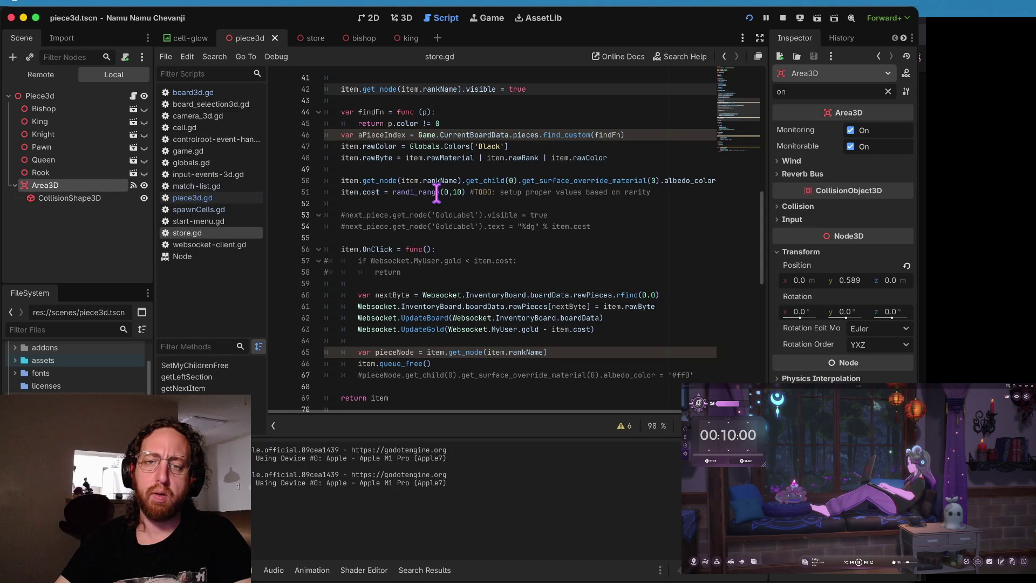
scroll(437, 197, down, 6)
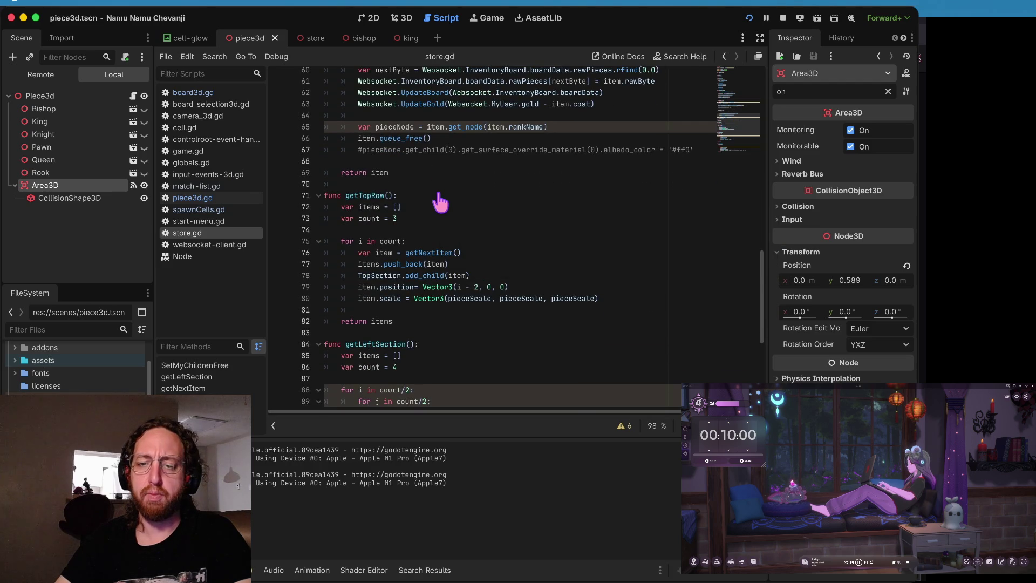
key(ctrl+Right)
key(ctrl+l)
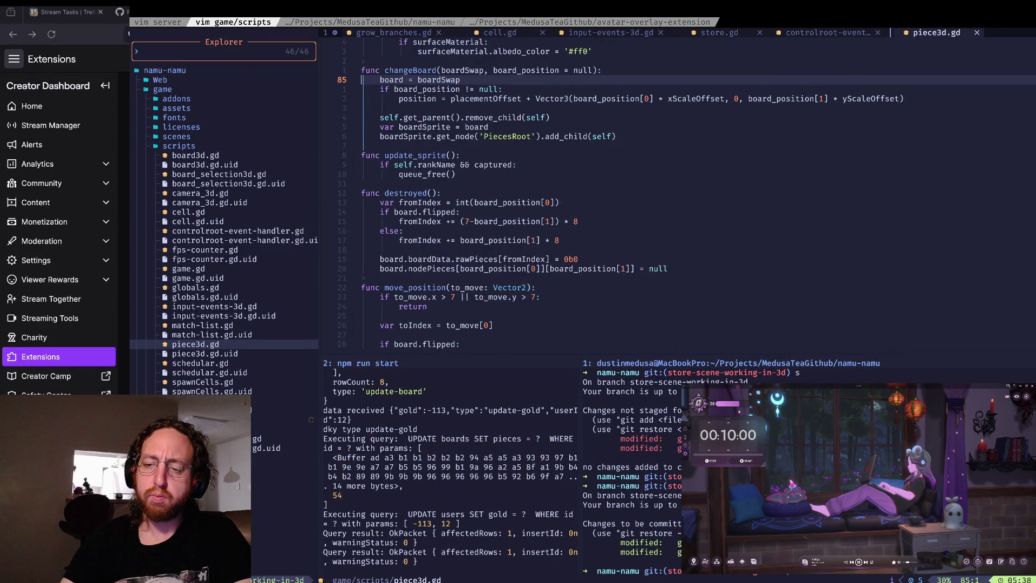
Step: Clear the git pane, stage all changes and check git status
key(Return)
key(ctrl+l)
text(a)
key(Return)
text(s)
key(Return)
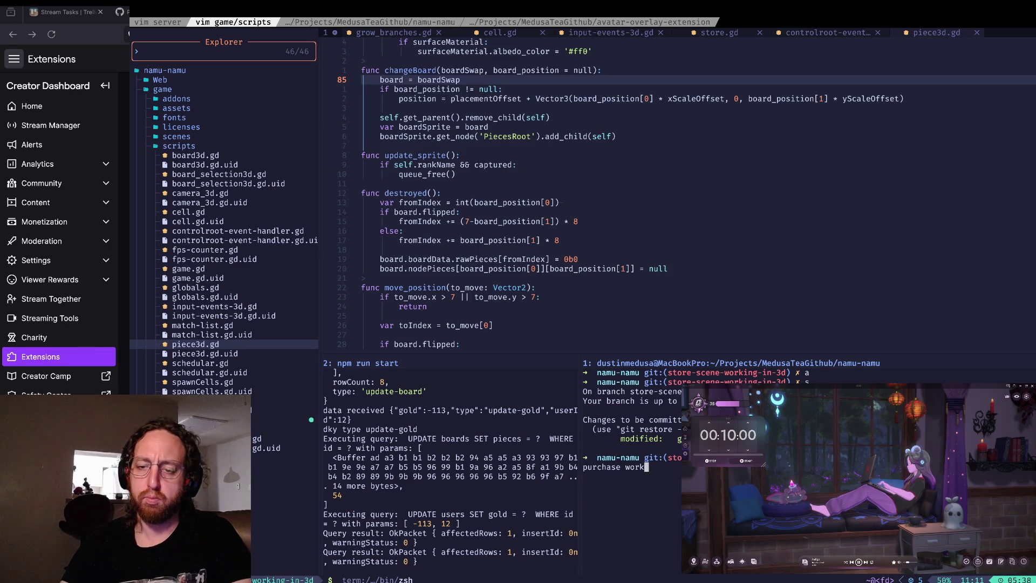
Step: Commit as 'purchase working in 3d' and git push to the remote
key(Return)
text(git push)
key(Return)
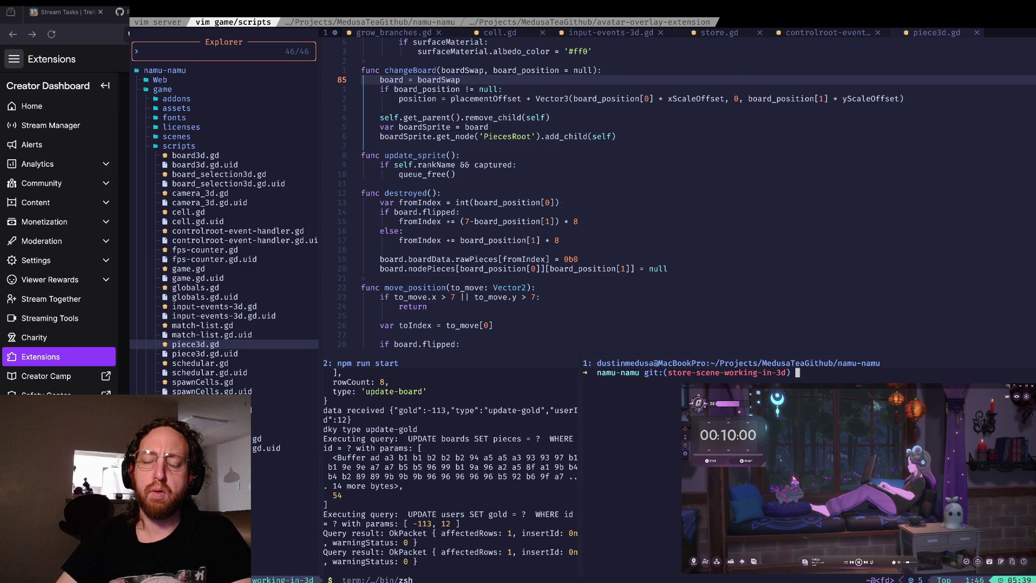
key(super+Tab)
key(ctrl+Right)
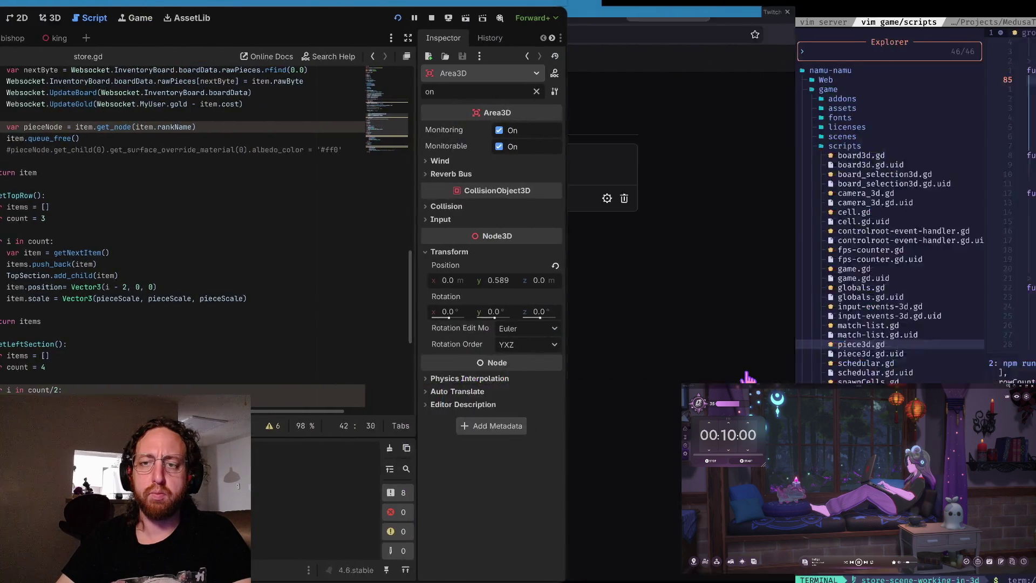
Step: Open the changed files of pull request #31 and jump to the store.gd changes
key(ctrl+Right)
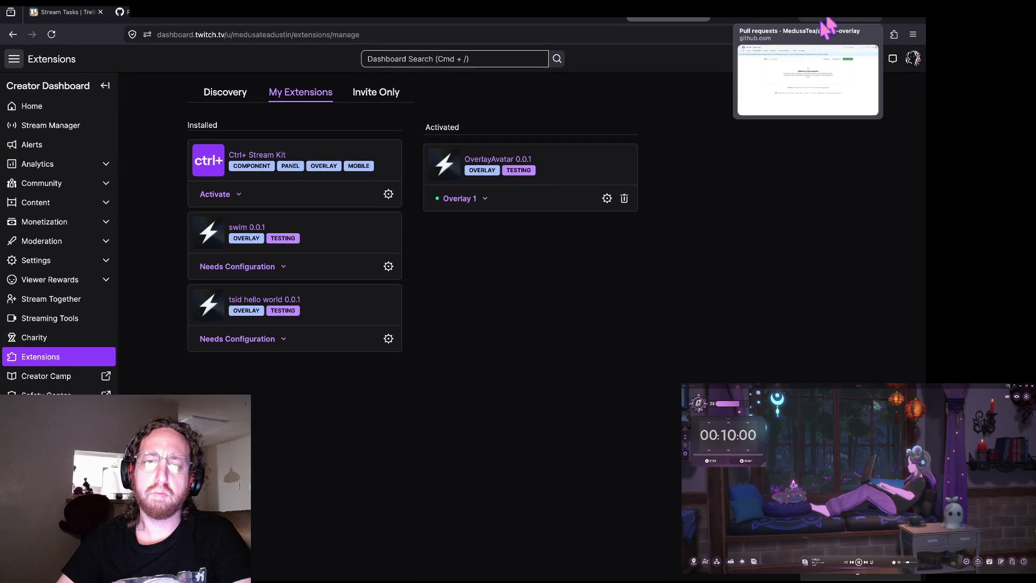
click(826, 28)
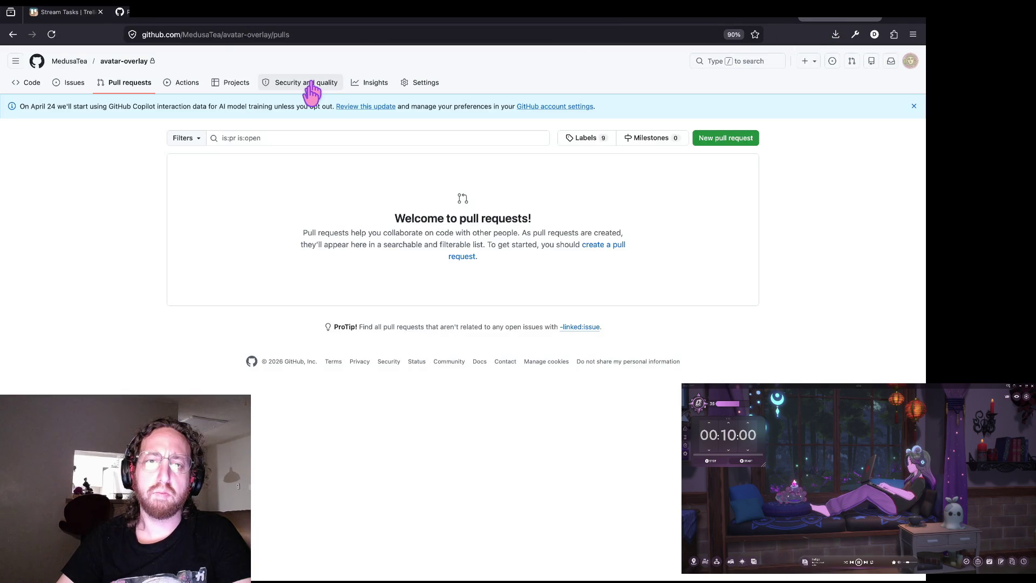
click(400, 26)
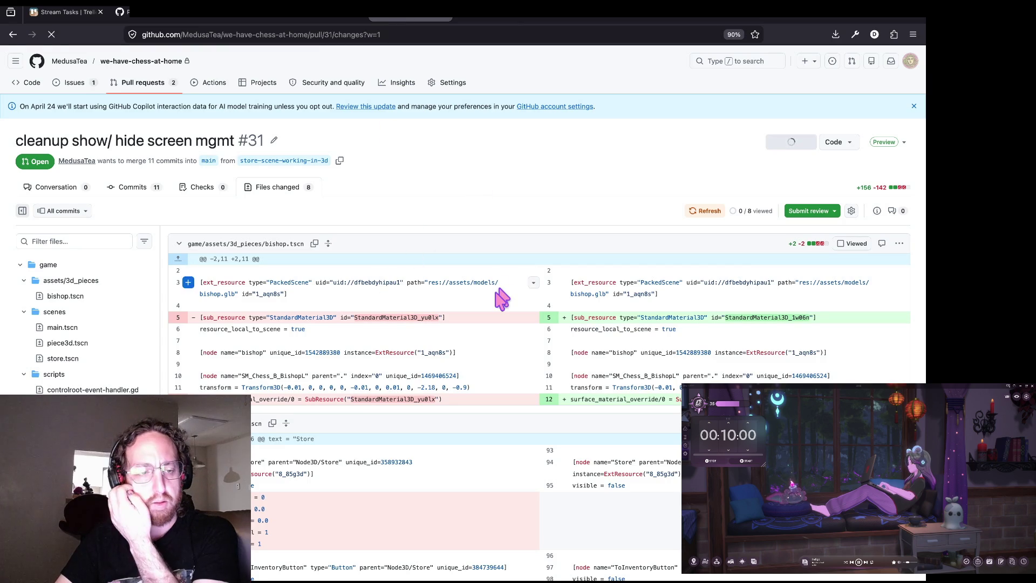
scroll(513, 418, down, 3)
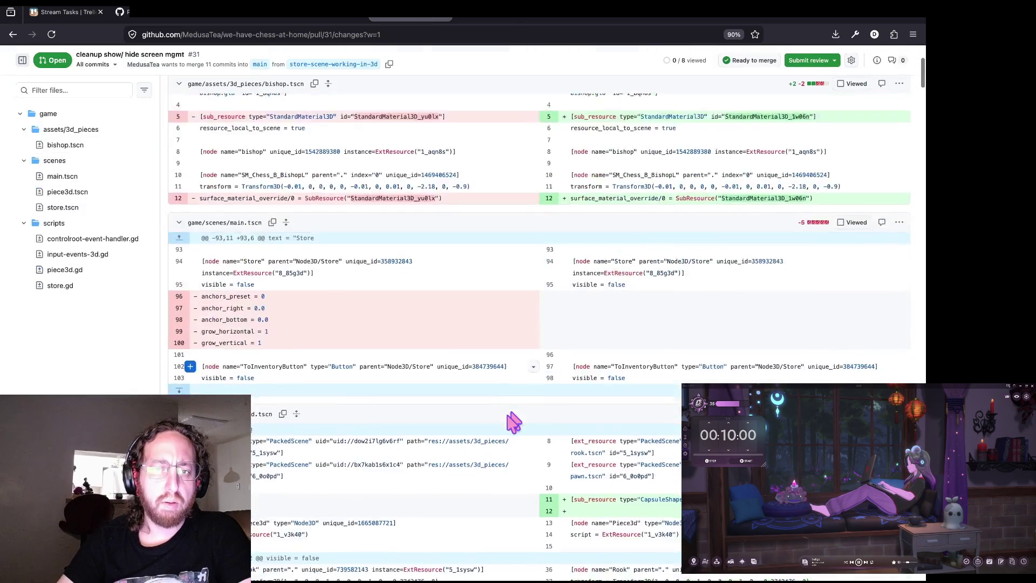
click(63, 285)
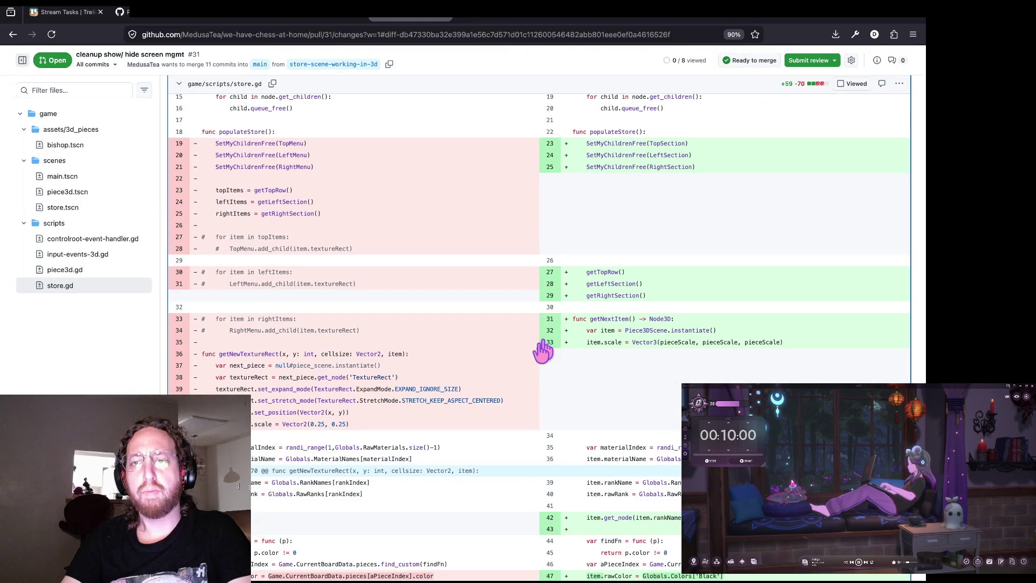
Step: Append ?w=1 to the URL to hide whitespace-only changes and scroll the diffs
key(ctrl+l)
key(Right)
text(?w=)
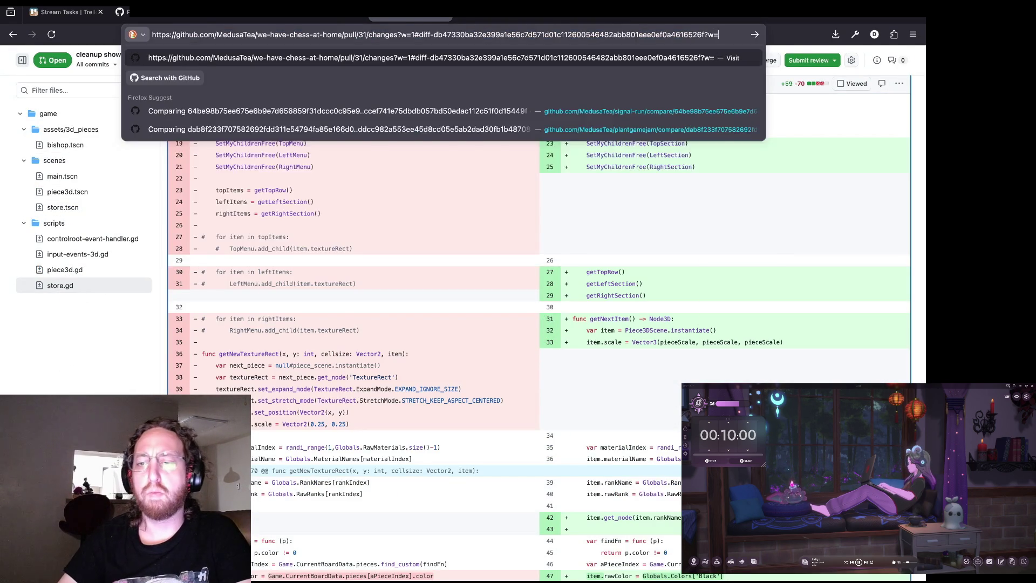
text(1)
key(Return)
scroll(486, 388, down, 3)
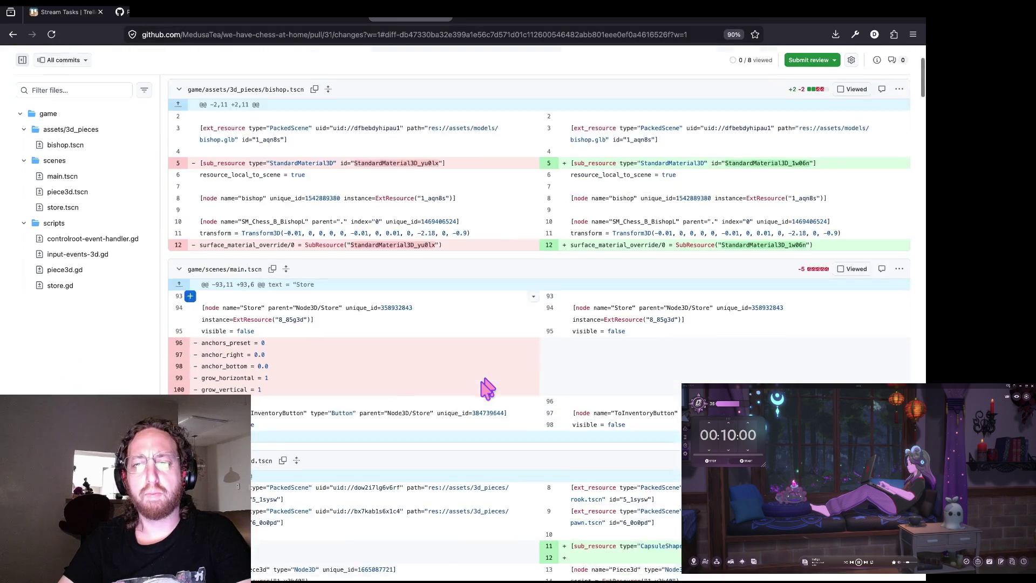
scroll(486, 388, down, 10)
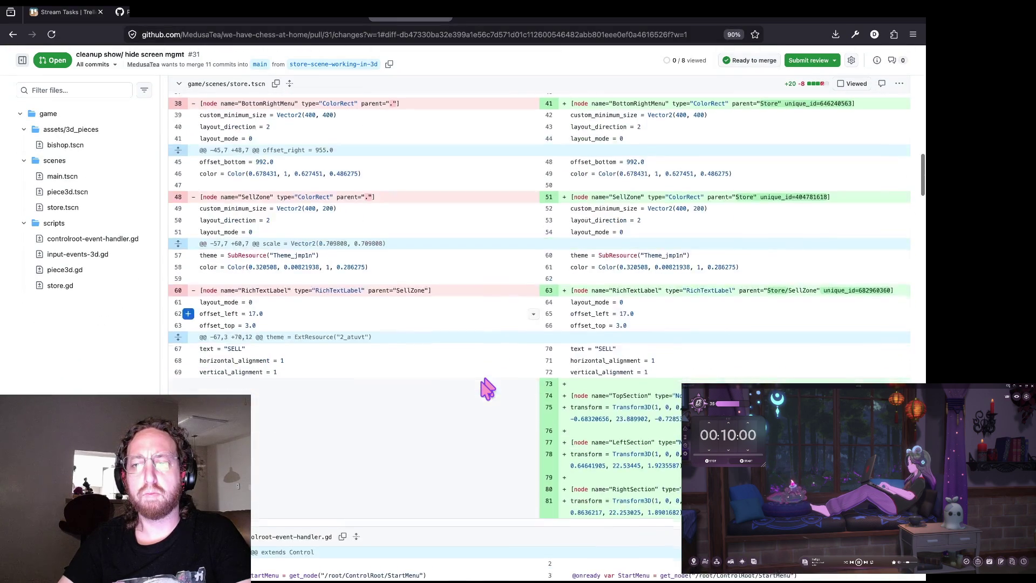
scroll(488, 387, down, 15)
scroll(488, 388, down, 15)
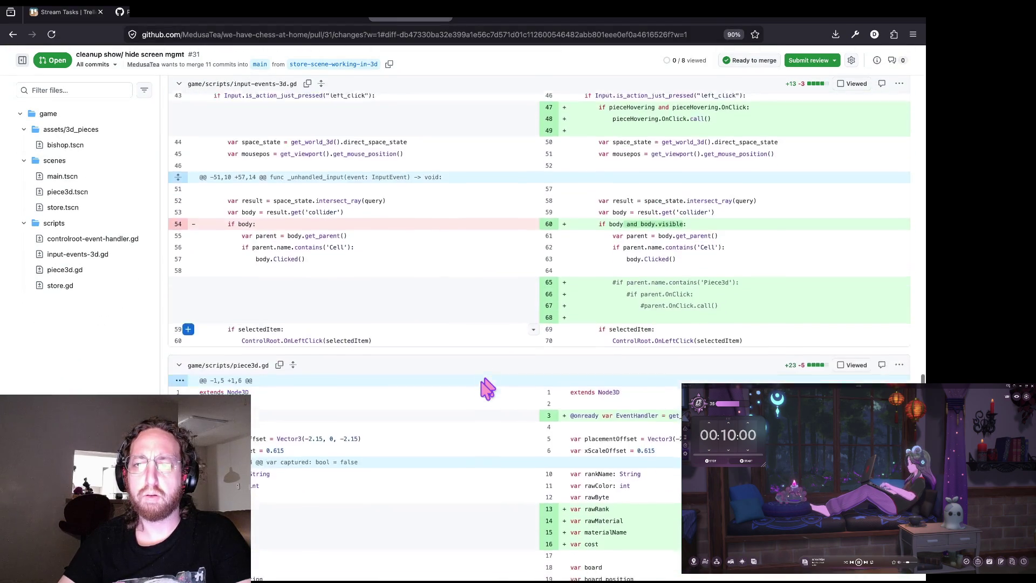
scroll(488, 387, down, 4)
scroll(487, 388, down, 3)
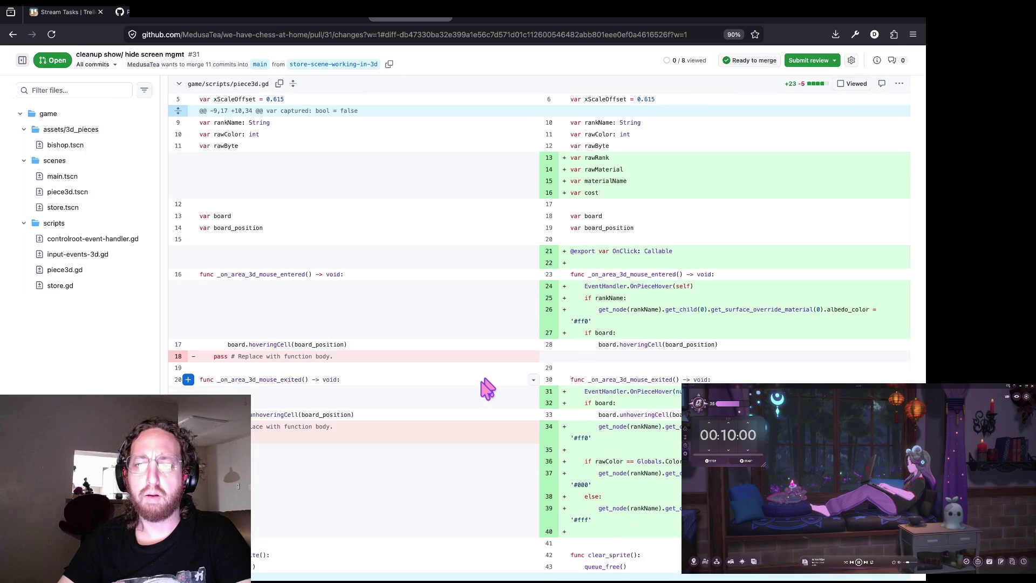
scroll(488, 387, down, 3)
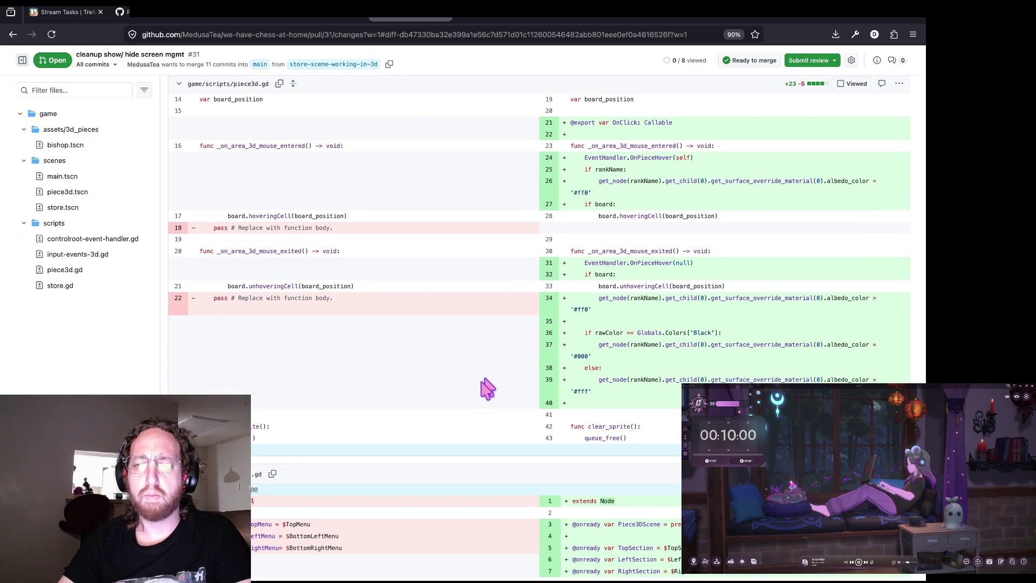
scroll(482, 379, down, 3)
Step: Review the remaining diffs, then go to the pull request's conversation page
scroll(482, 379, up, 3)
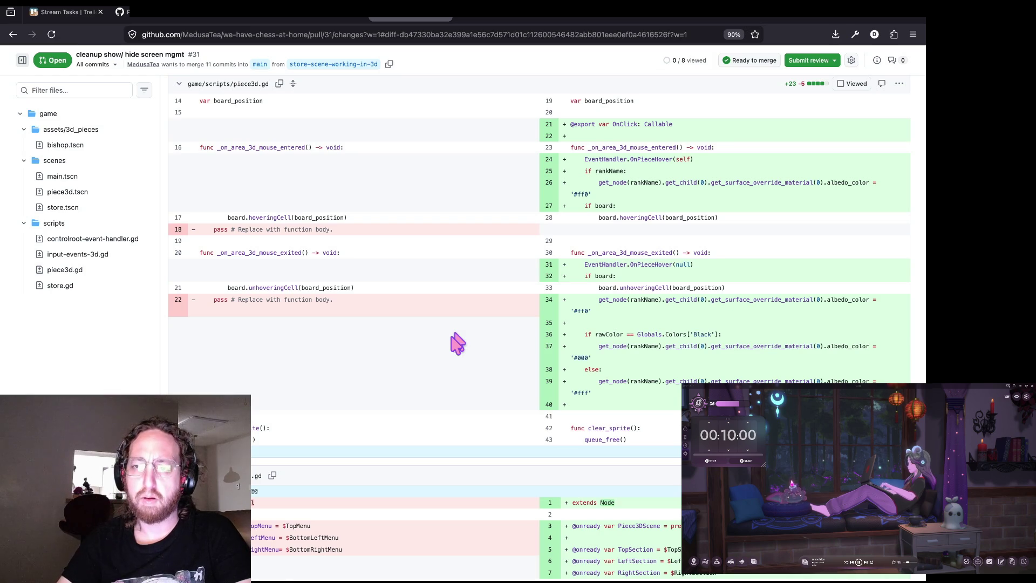
scroll(458, 343, down, 2)
scroll(463, 322, down, 7)
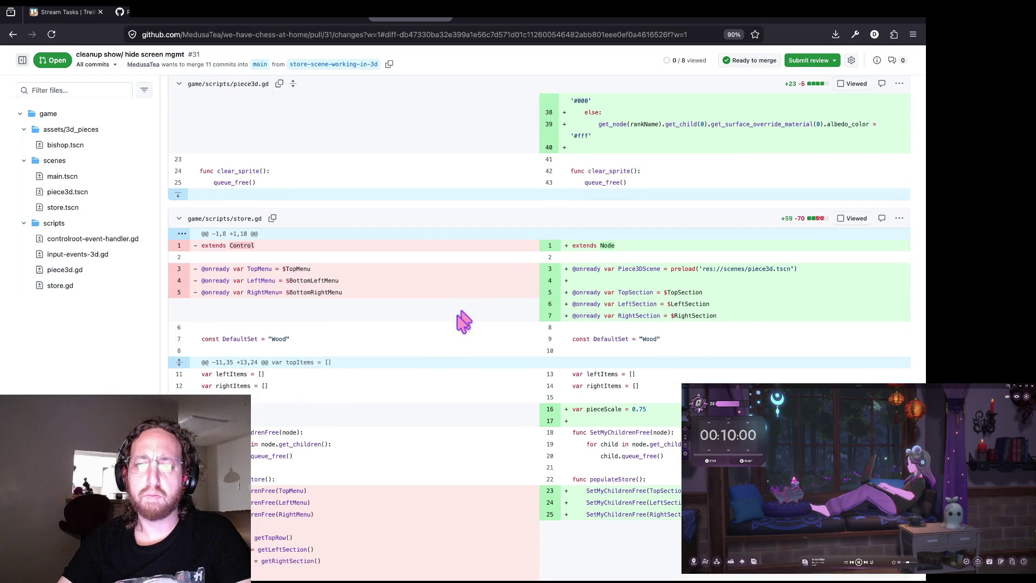
scroll(488, 276, down, 1)
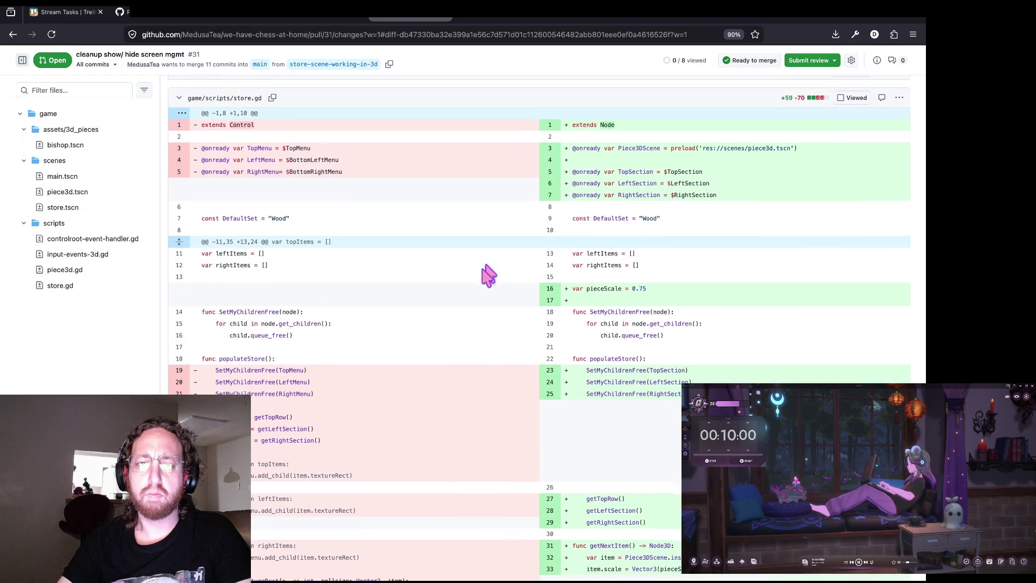
scroll(488, 275, down, 5)
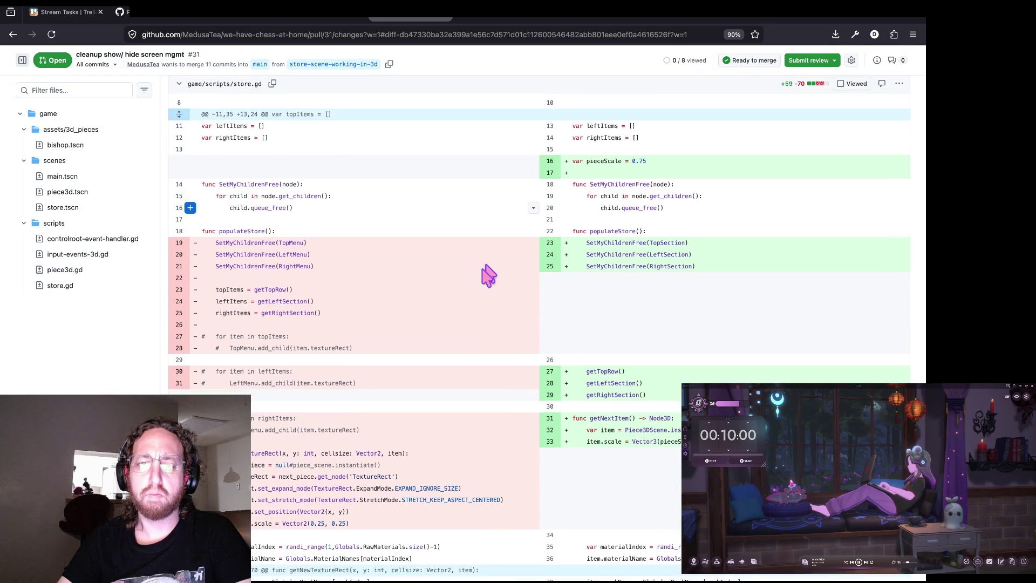
scroll(489, 275, down, 8)
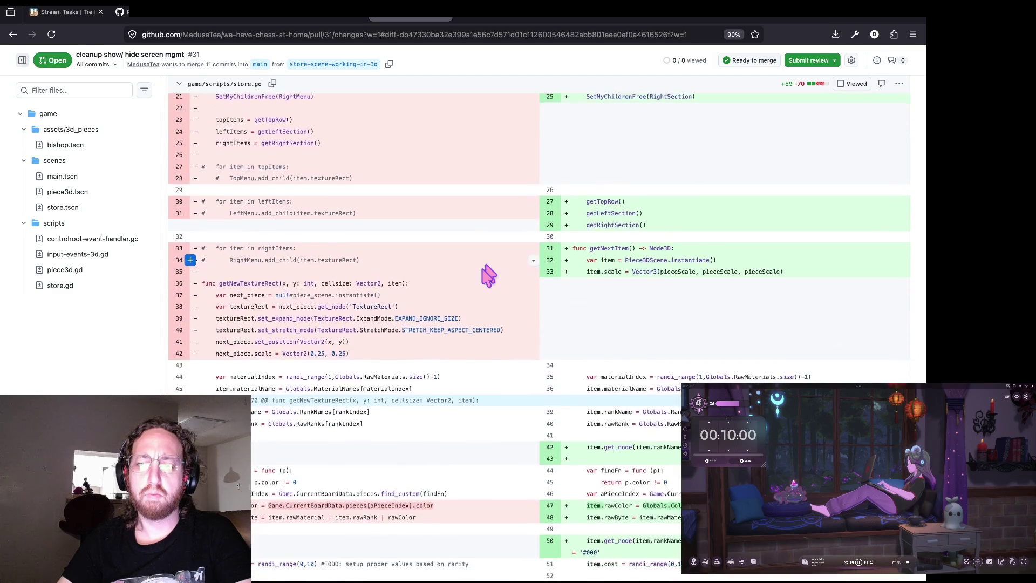
scroll(440, 399, down, 12)
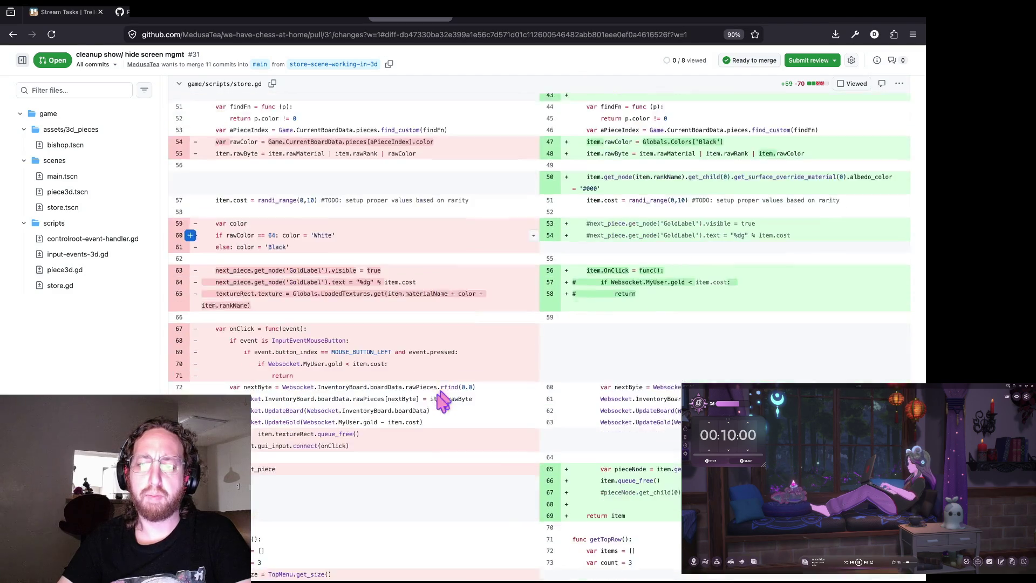
scroll(507, 331, down, 5)
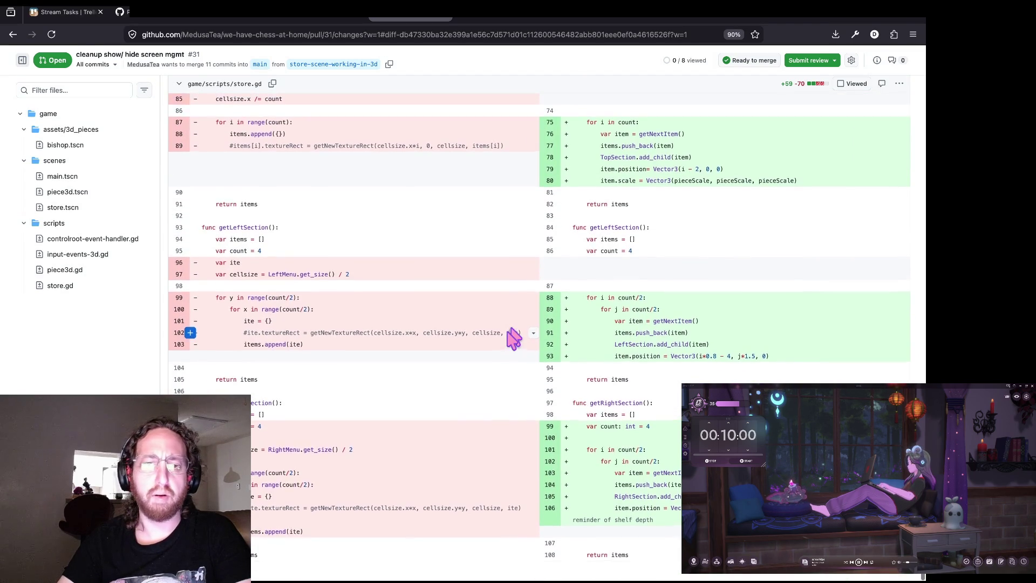
scroll(67, 112, up, 10)
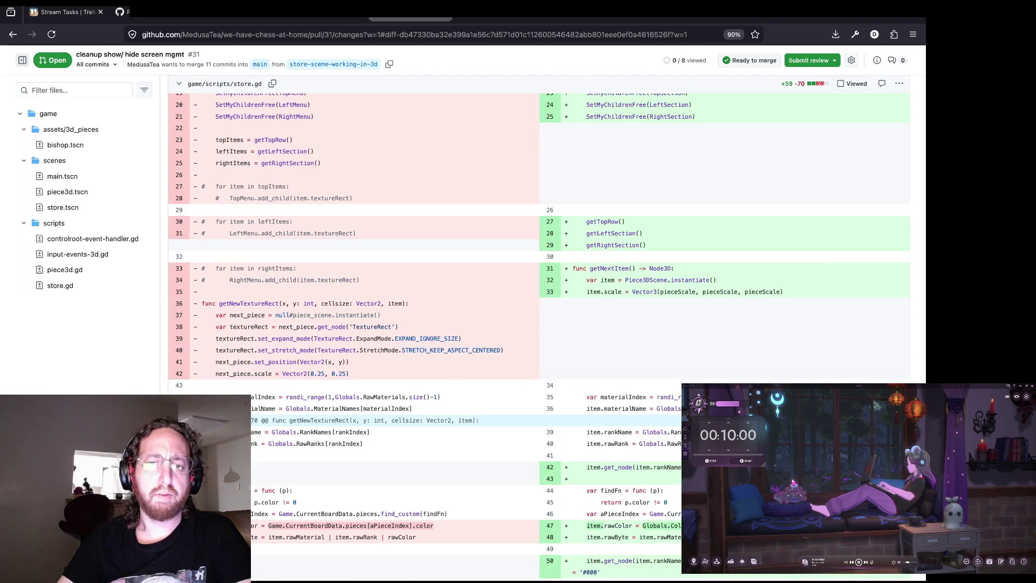
scroll(192, 293, up, 10)
scroll(193, 293, up, 15)
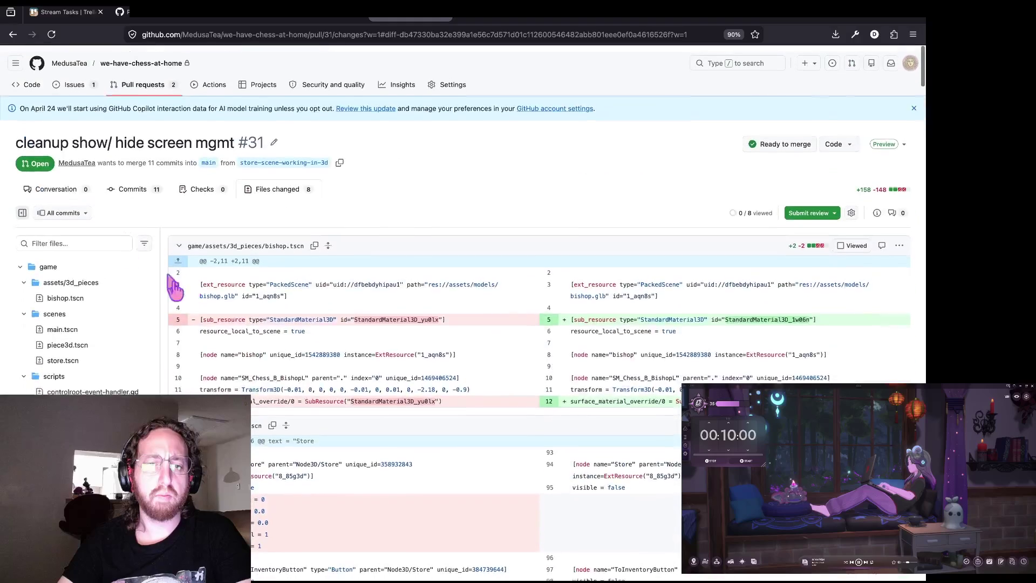
click(64, 186)
Step: Start squash-merging pull request #31 and delete the three wip entries from the commit description
scroll(230, 335, down, 4)
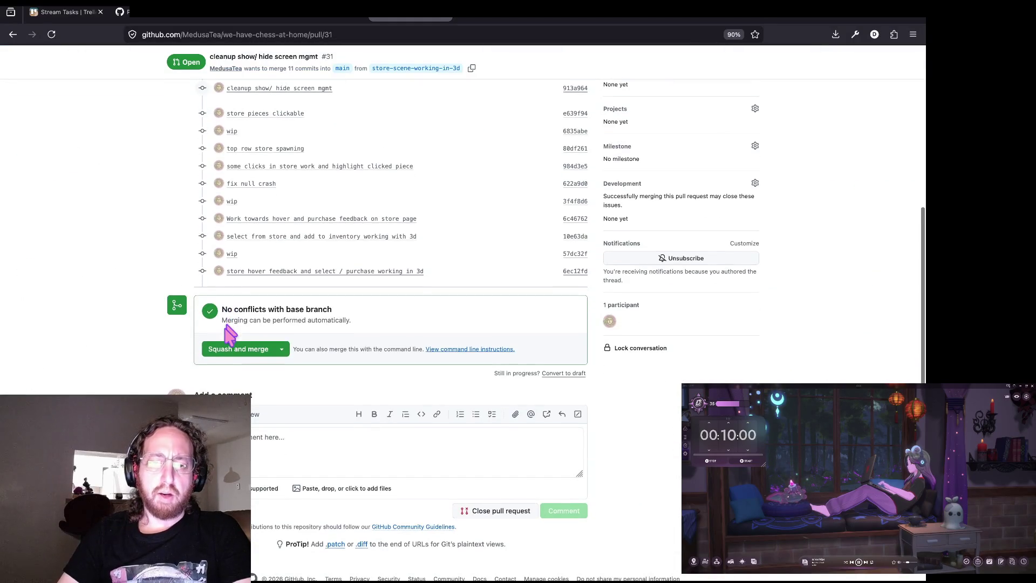
click(231, 350)
click(259, 402)
key(BackSpace)
key(BackSpace)
key(BackSpace)
scroll(393, 384, down, 3)
click(348, 377)
key(BackSpace)
key(BackSpace)
key(BackSpace)
click(304, 415)
key(BackSpace)
key(BackSpace)
key(BackSpace)
key(BackSpace)
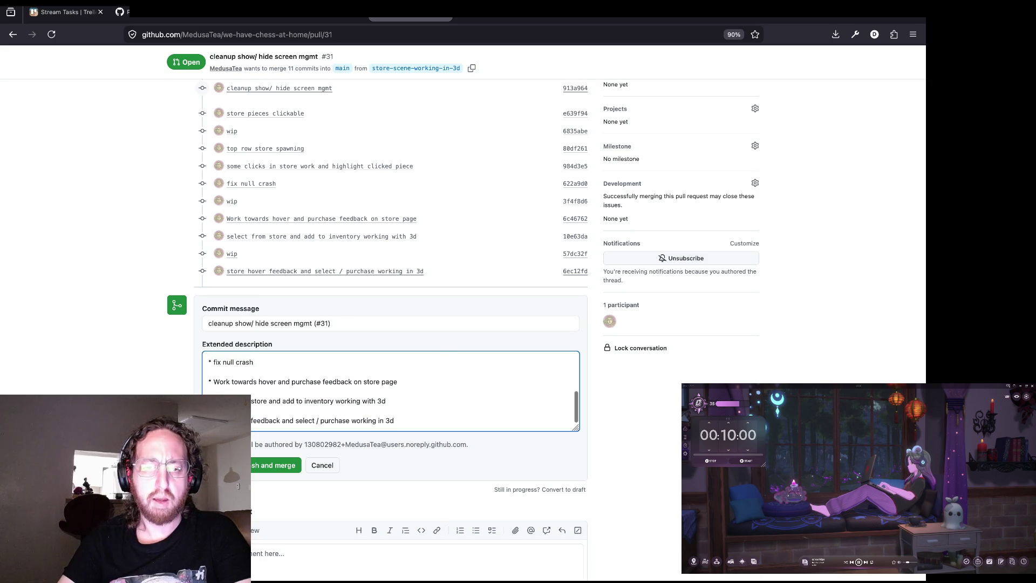
Step: Confirm the squash merge, delete the store-scene-working-in-3d branch, and return to the pull request list
scroll(447, 359, down, 1)
scroll(446, 360, up, 5)
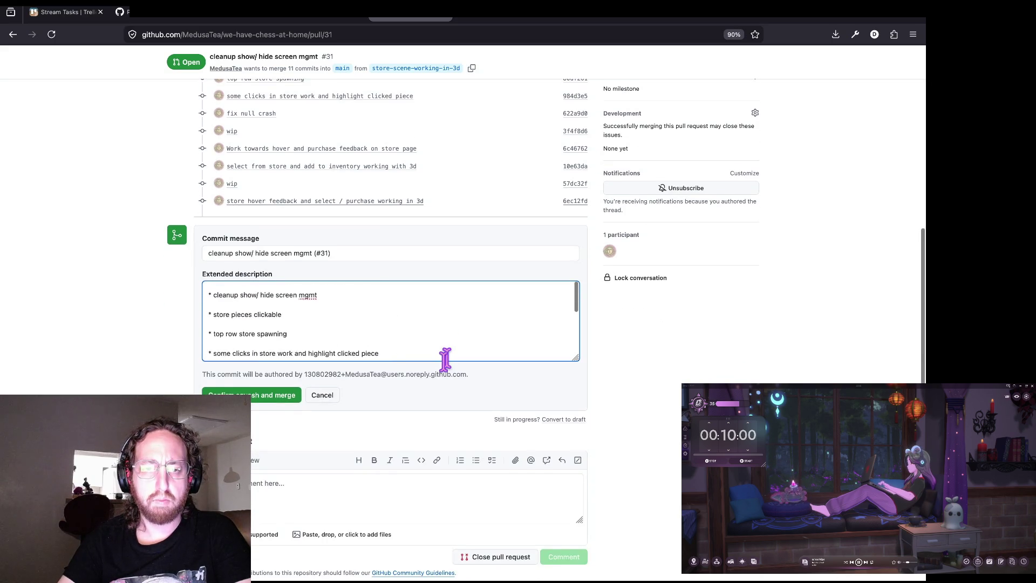
scroll(445, 360, down, 5)
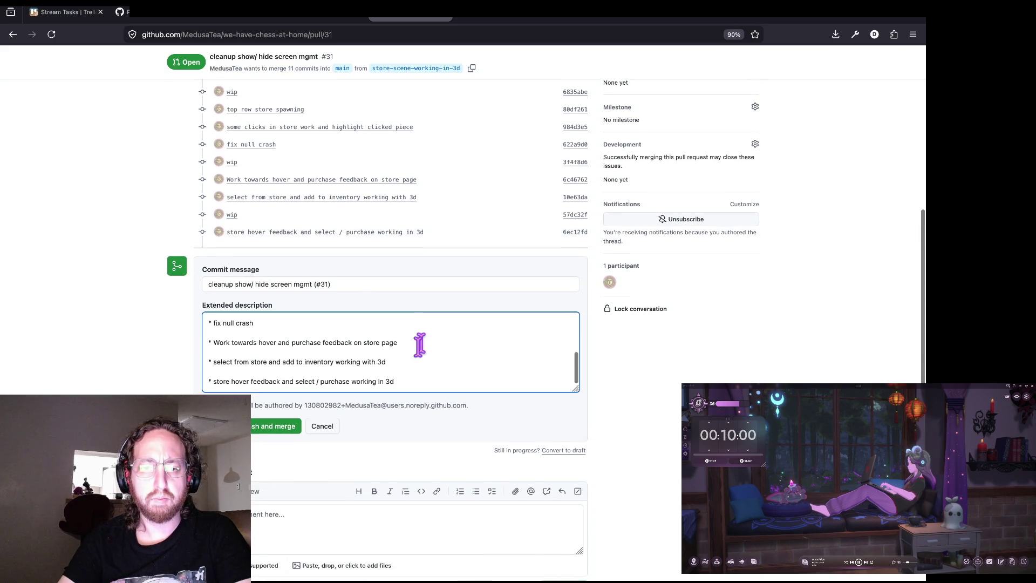
scroll(185, 382, up, 3)
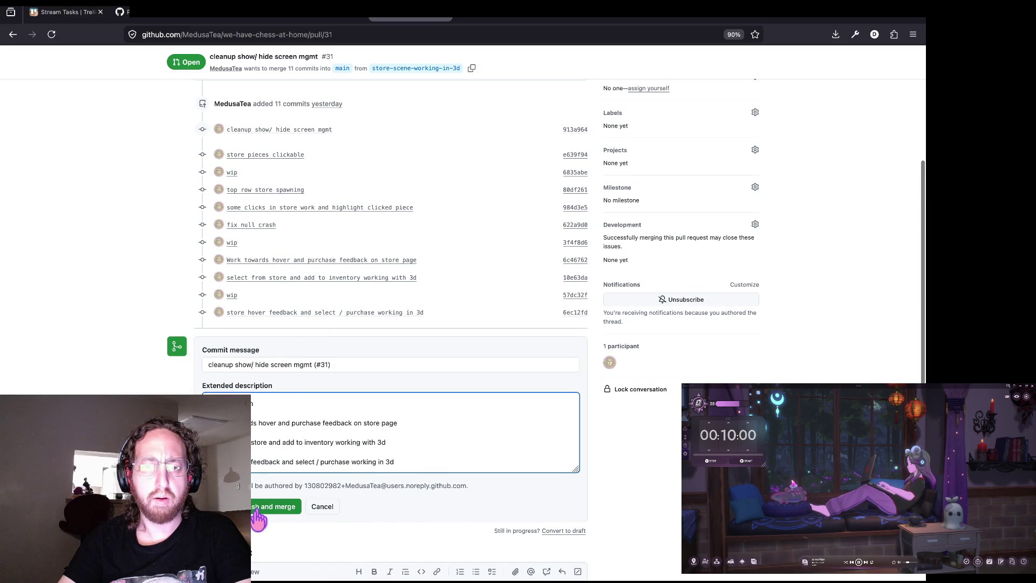
click(258, 508)
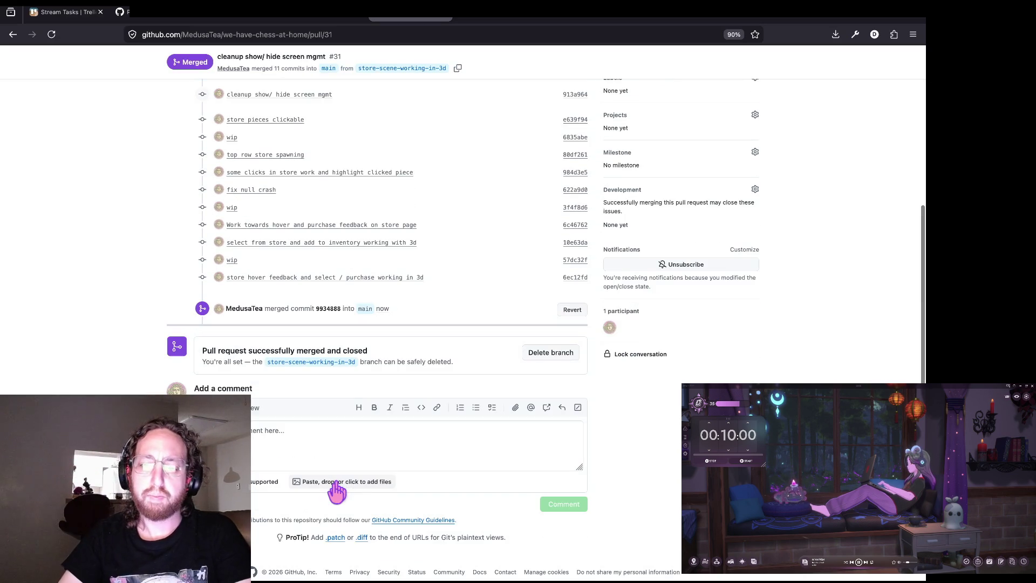
click(550, 353)
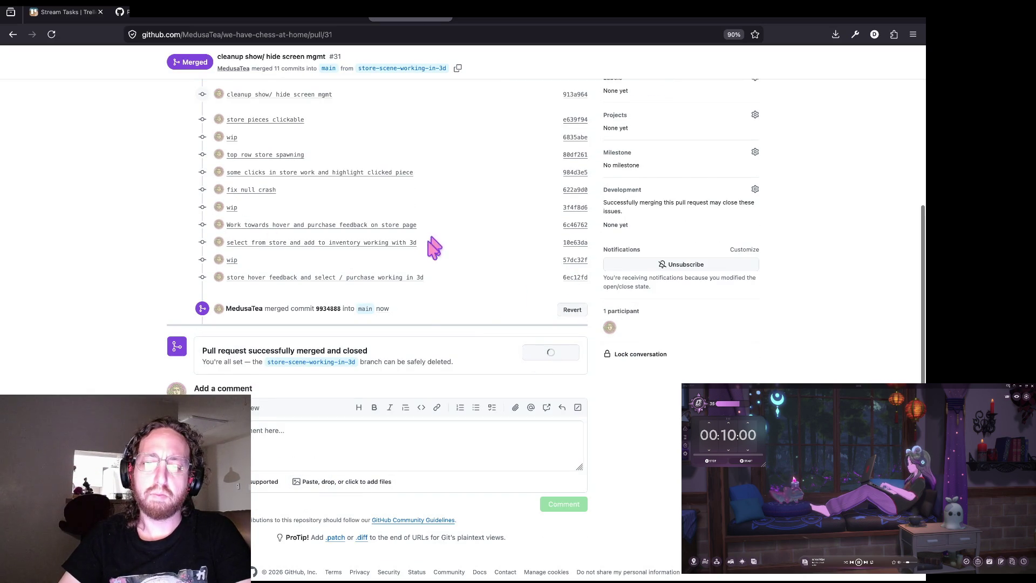
scroll(240, 199, up, 5)
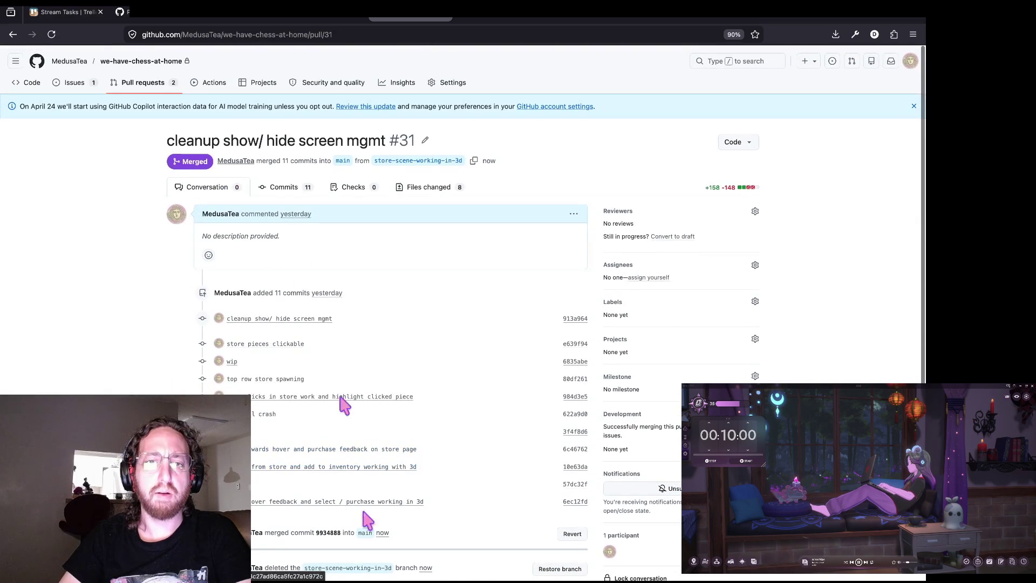
click(150, 86)
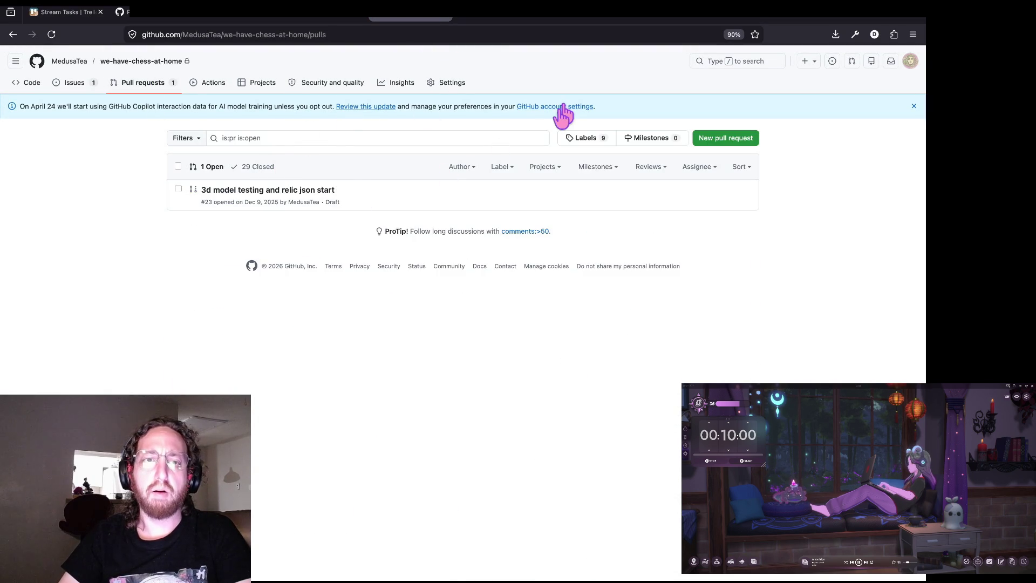
Step: Glance over the getTopRow code in Godot, then switch to the Trello Stream Tasks board
key(ctrl+Tab)
key(ctrl+Tab)
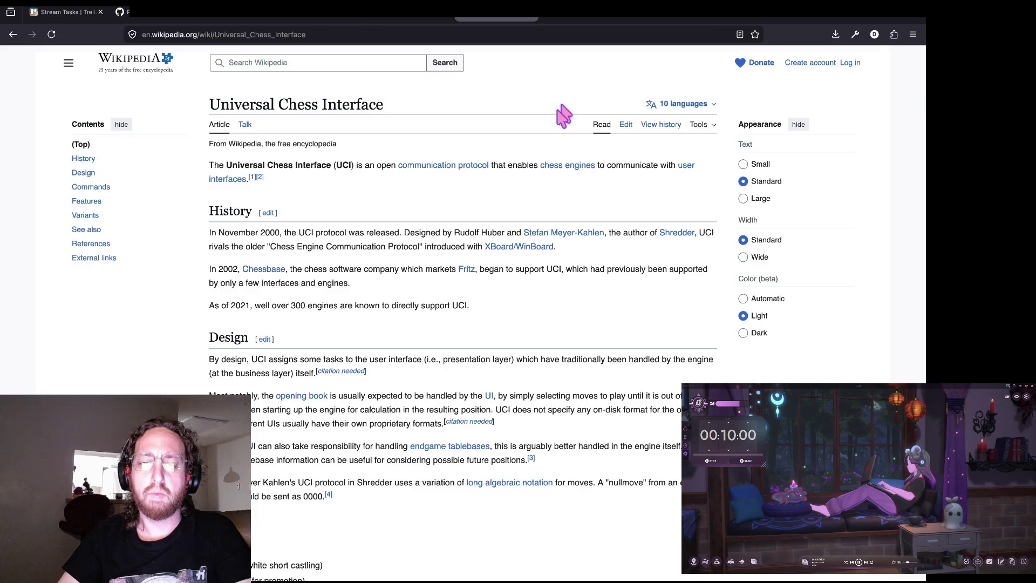
key(ctrl+shift+Tab)
key(super+Tab)
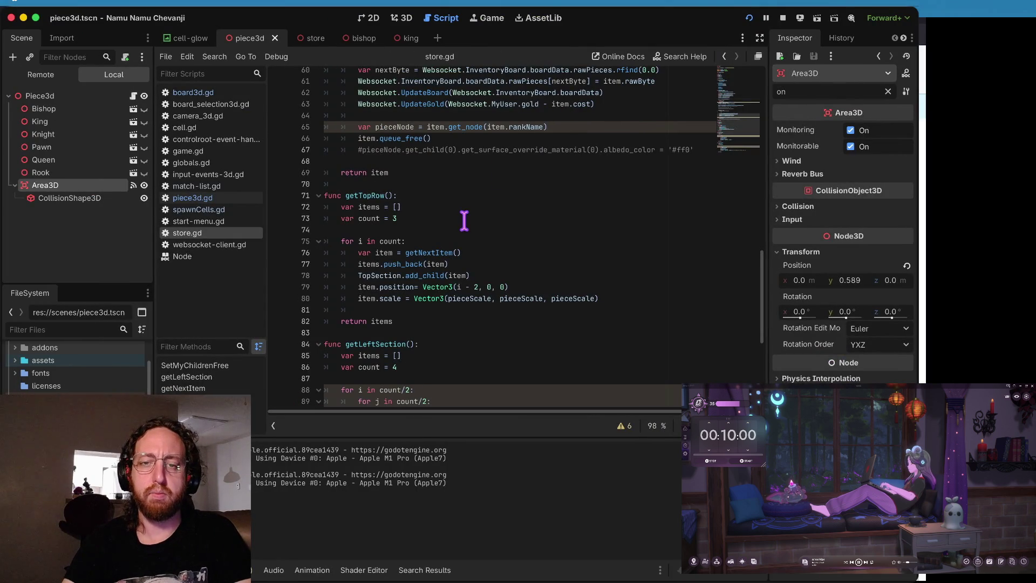
scroll(463, 220, up, 1)
key(Up)
key(Up)
key(Down)
key(Down)
key(Down)
key(Down)
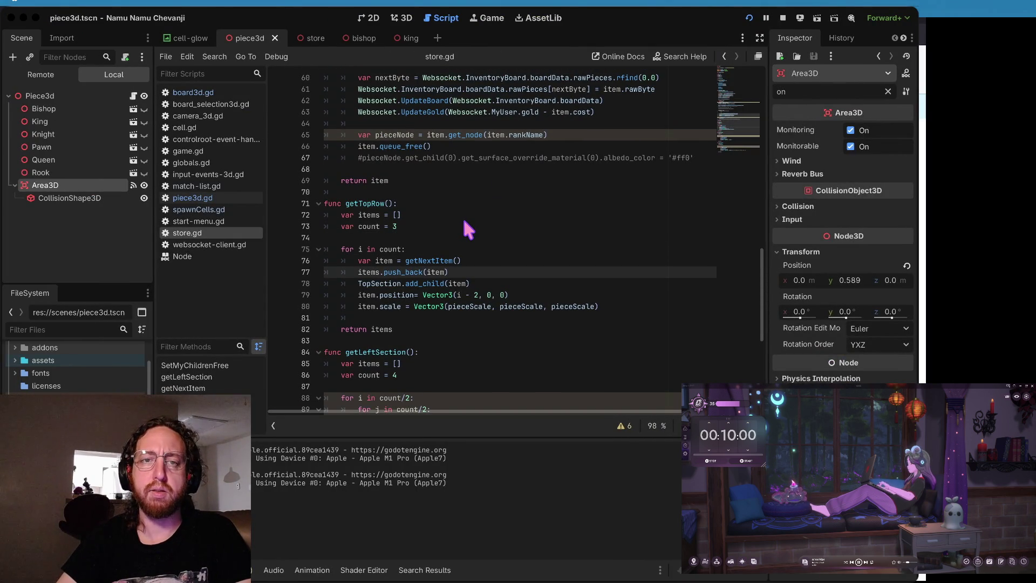
key(super+Tab)
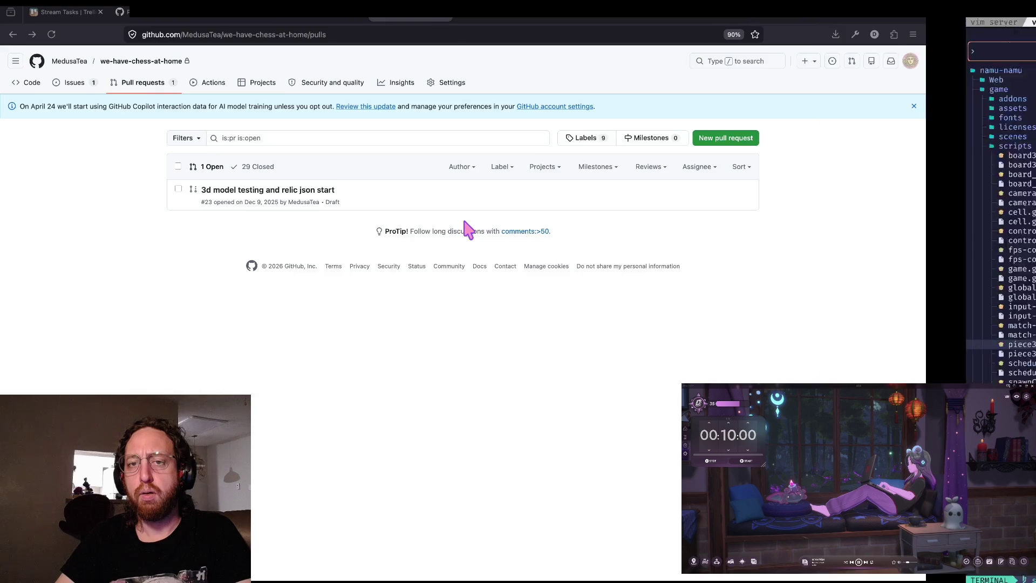
key(super+Tab)
key(super+Tab)
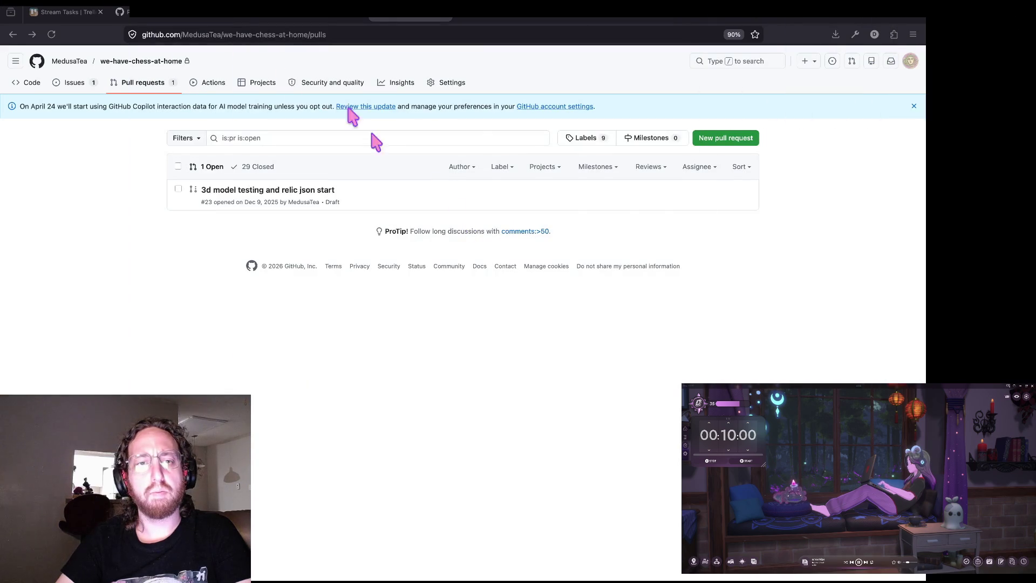
click(68, 12)
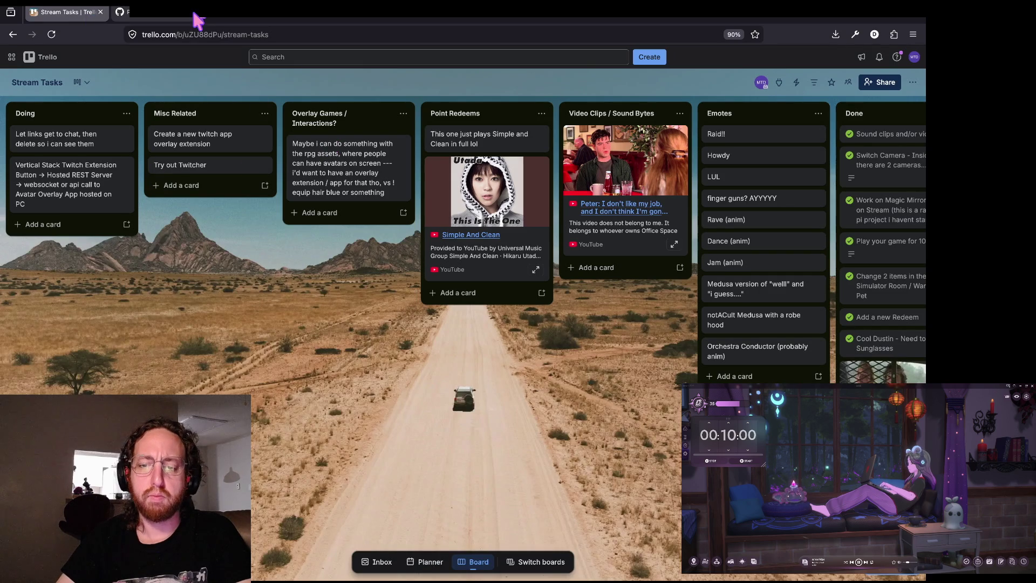
Step: On the Namu board, tick off Store Screen 3D and Remove Item on Purcahse, moving leftover Doing cards to Post MVP and MVP
click(537, 563)
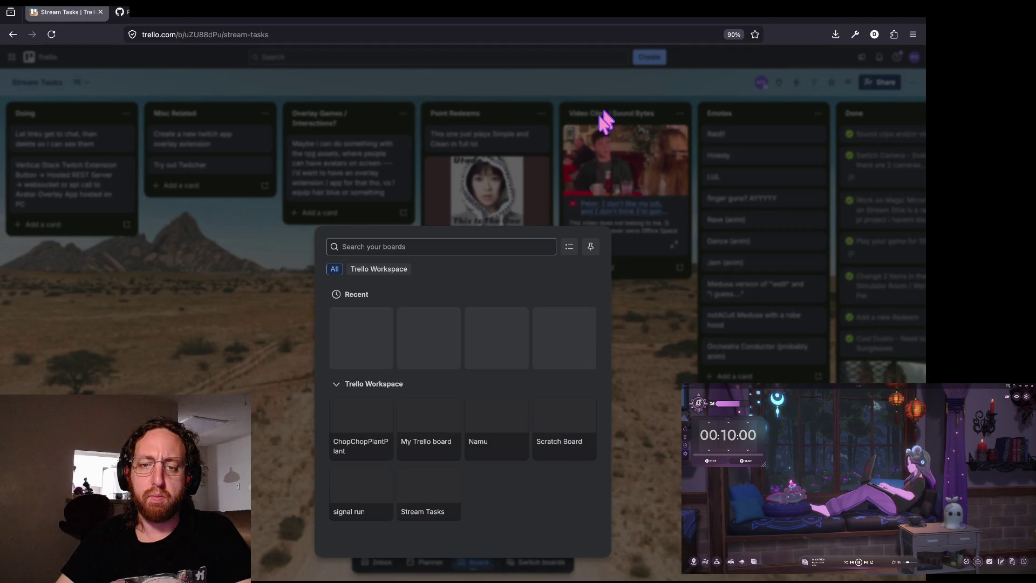
click(421, 338)
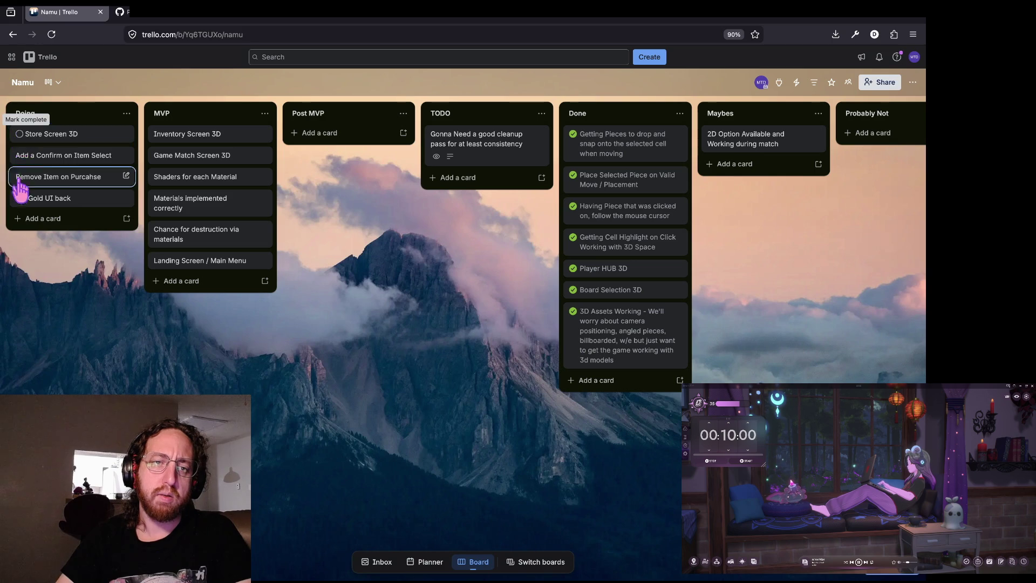
click(20, 134)
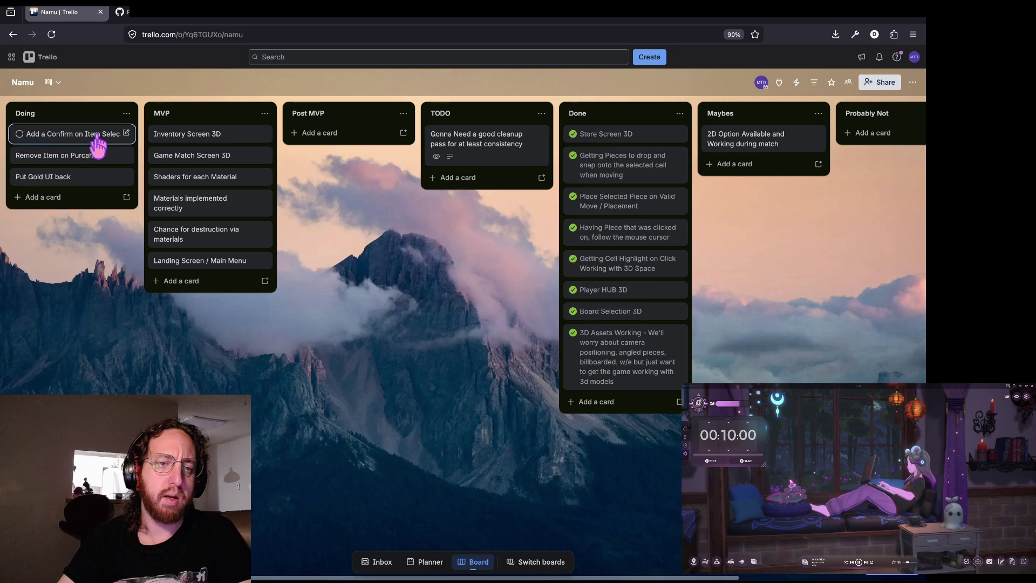
mouse_move(59, 141)
mouse_down()
mouse_move(70, 132)
mouse_move(324, 138)
mouse_up()
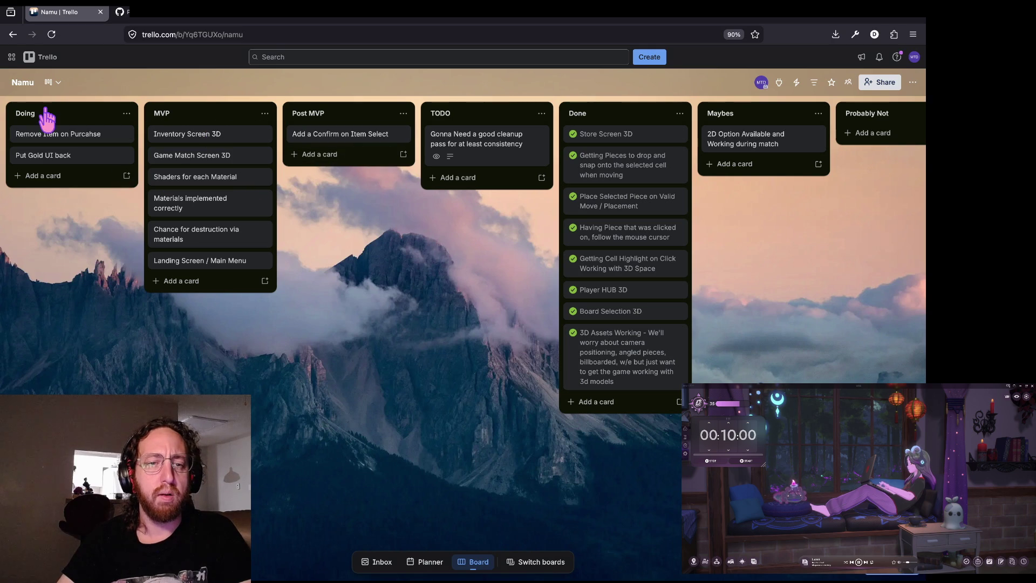
click(20, 134)
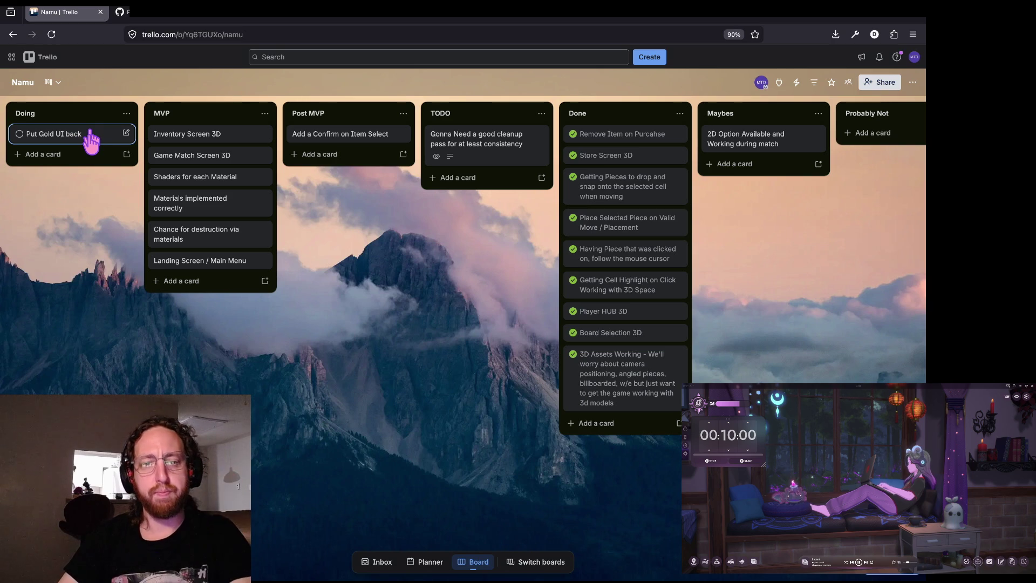
mouse_move(86, 138)
mouse_down()
mouse_move(196, 180)
mouse_move(209, 285)
mouse_up()
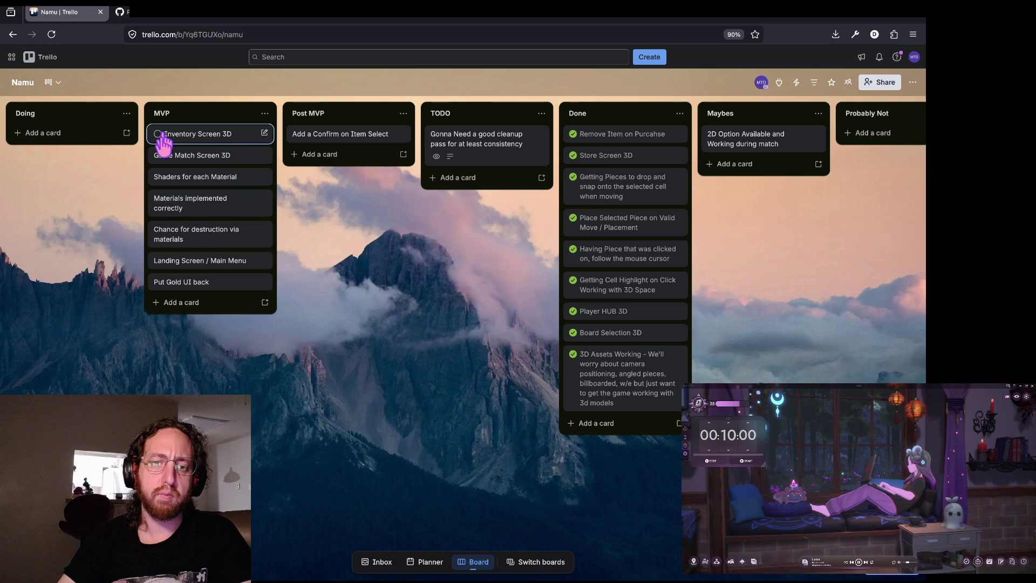
Step: Complete Inventory Screen 3D and add a 'Fix Inventory to Board Placing' card to MVP
click(182, 303)
text(Fix Inventory to Board Placing)
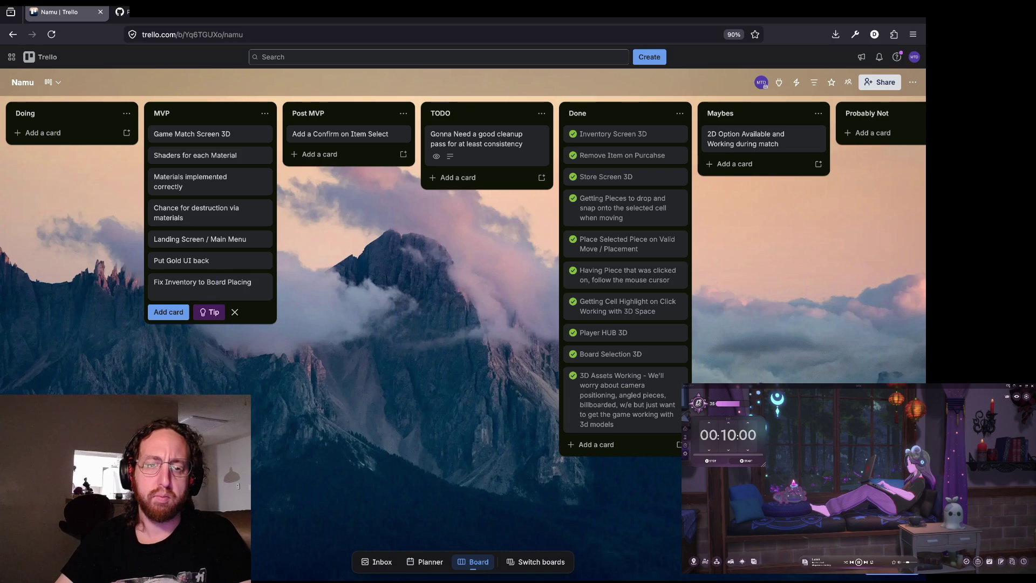
click(178, 350)
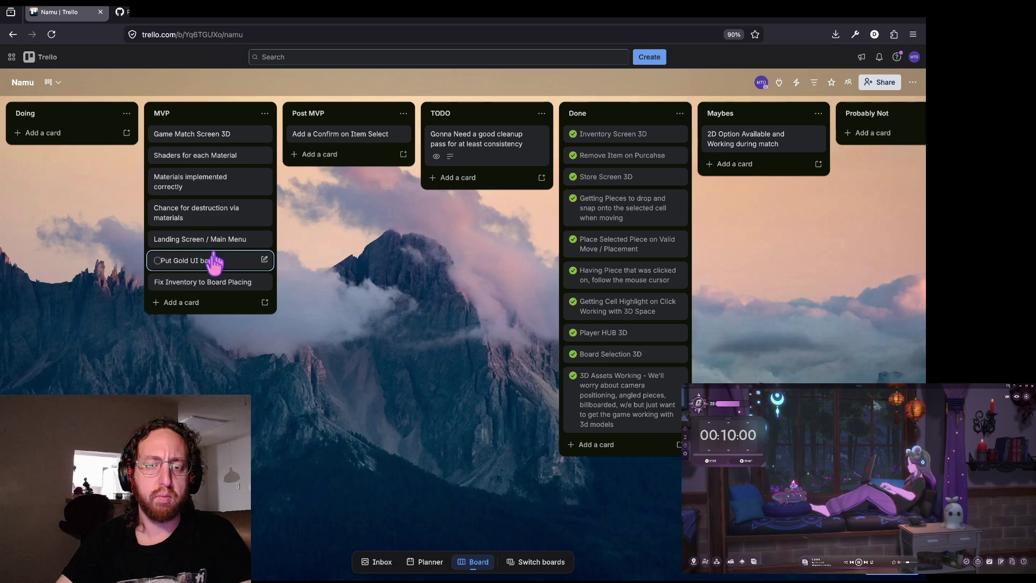
Step: Reorder MVP, sinking Landing Screen / Main Menu and Chance for destruction, placing Shaders above Materials implemented correctly
drag(213, 239, 206, 287)
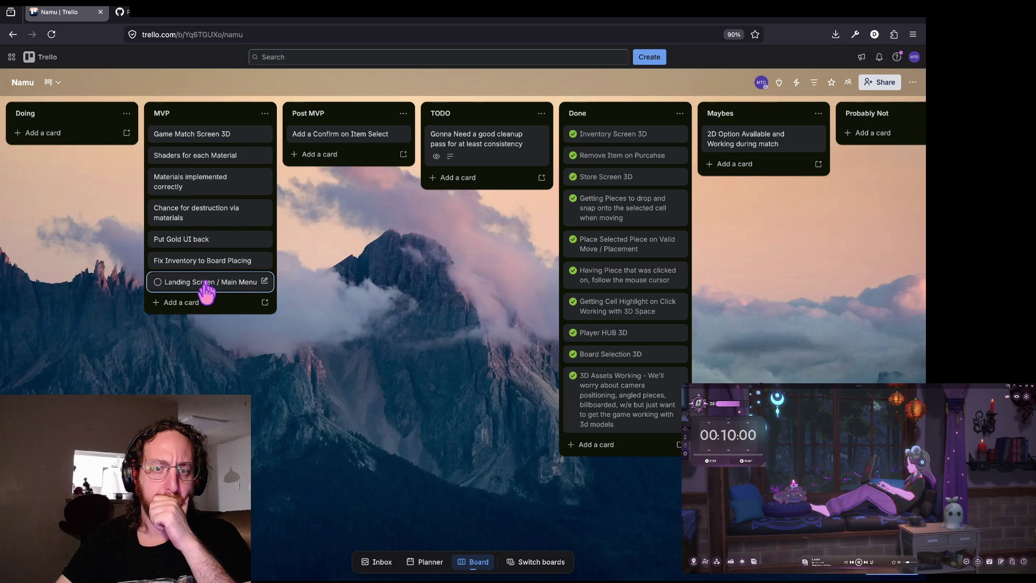
click(157, 282)
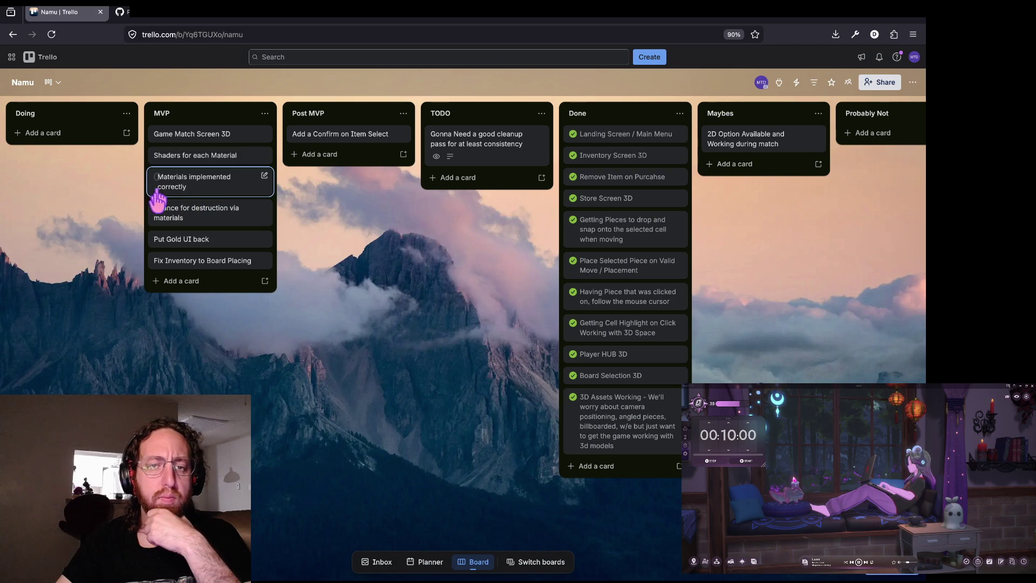
drag(207, 210, 205, 272)
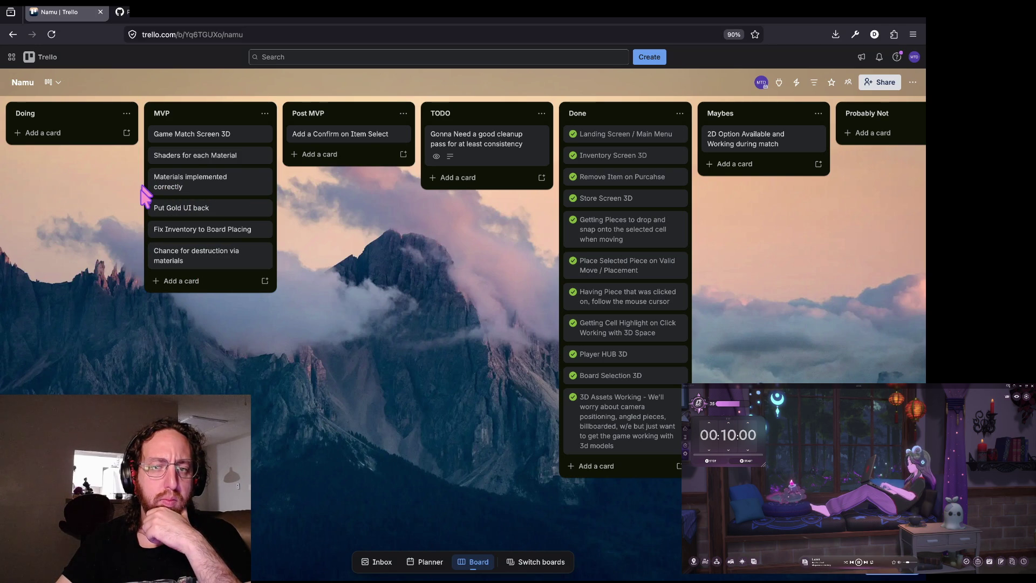
mouse_move(222, 186)
mouse_down()
mouse_move(213, 241)
mouse_move(219, 232)
mouse_up()
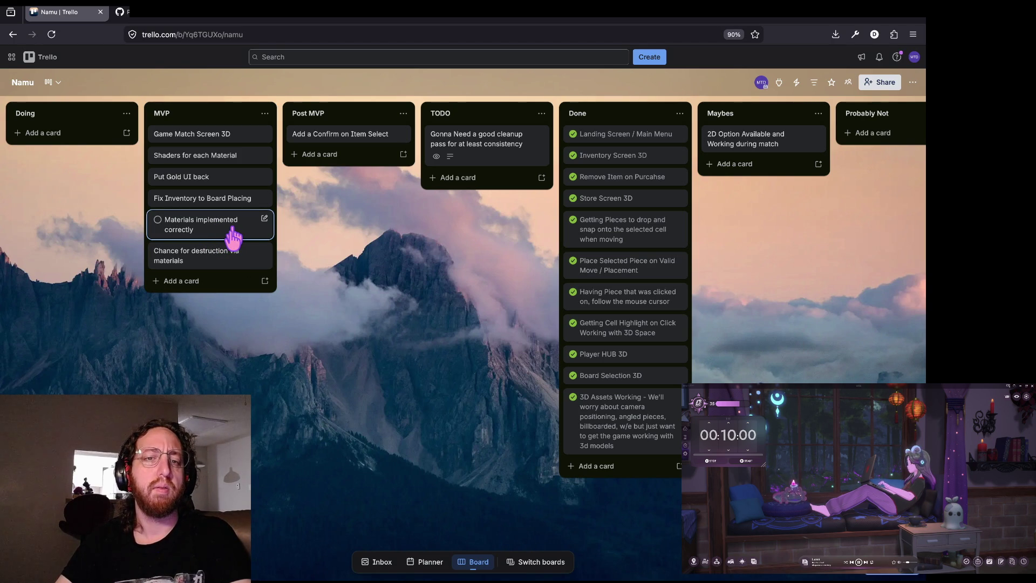
drag(230, 157, 217, 203)
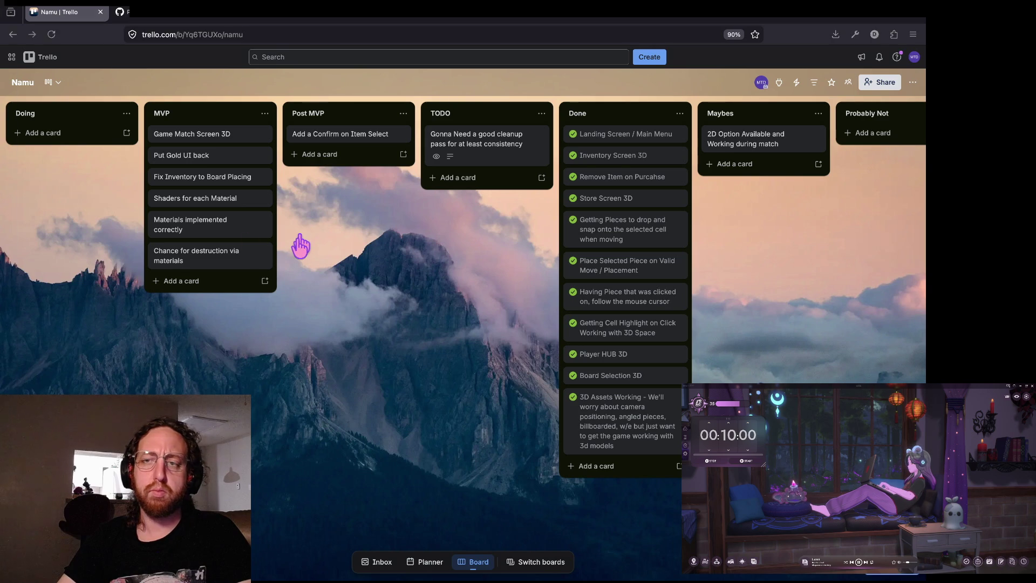
Step: Open the we-have-chess-at-home repository's code page, then check git status in the terminal
key(alt+Tab)
key(alt+Tab)
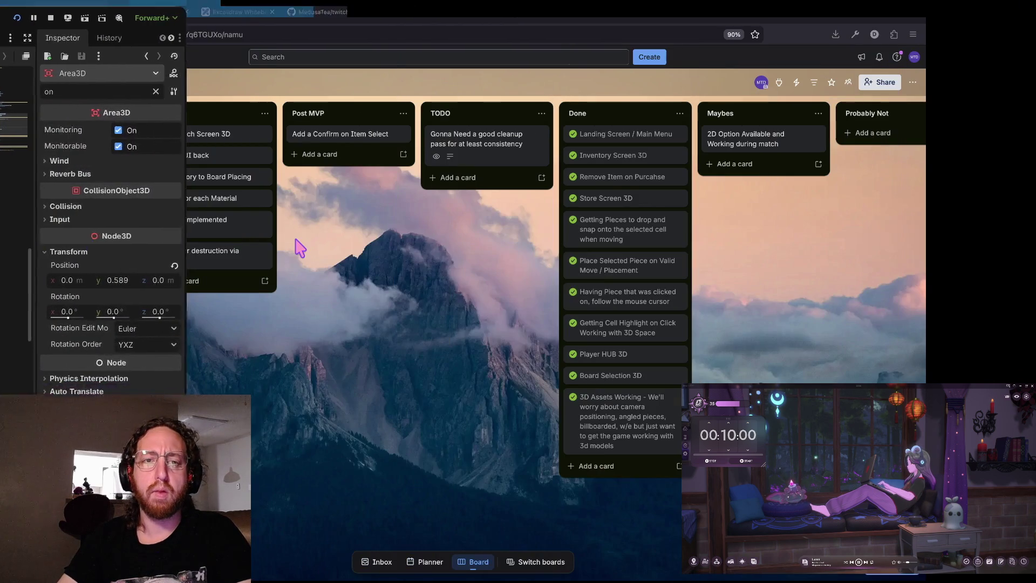
key(ctrl+Tab)
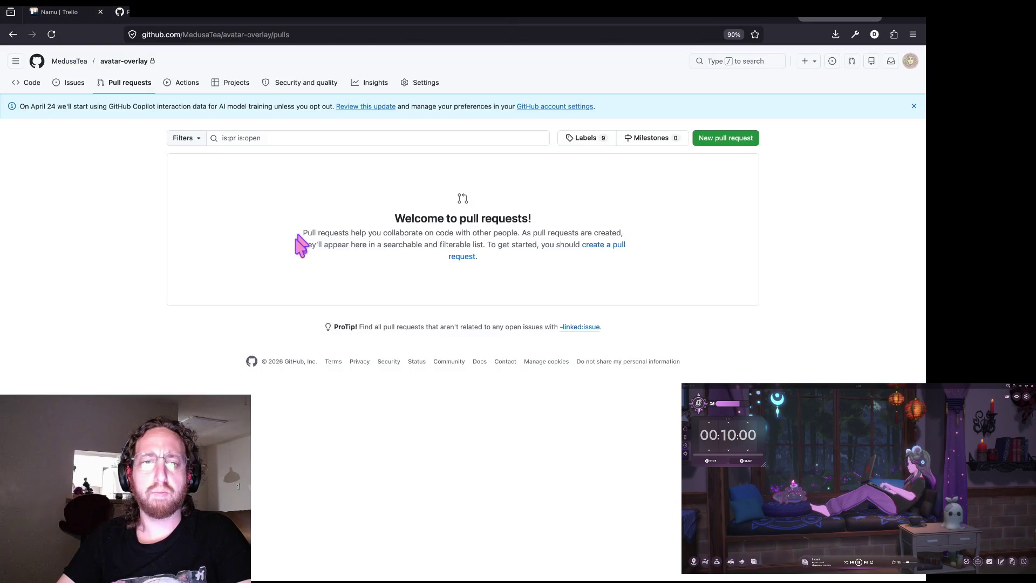
key(ctrl+Tab)
key(ctrl+Tab)
key(ctrl+Tab)
key(ctrl+Tab)
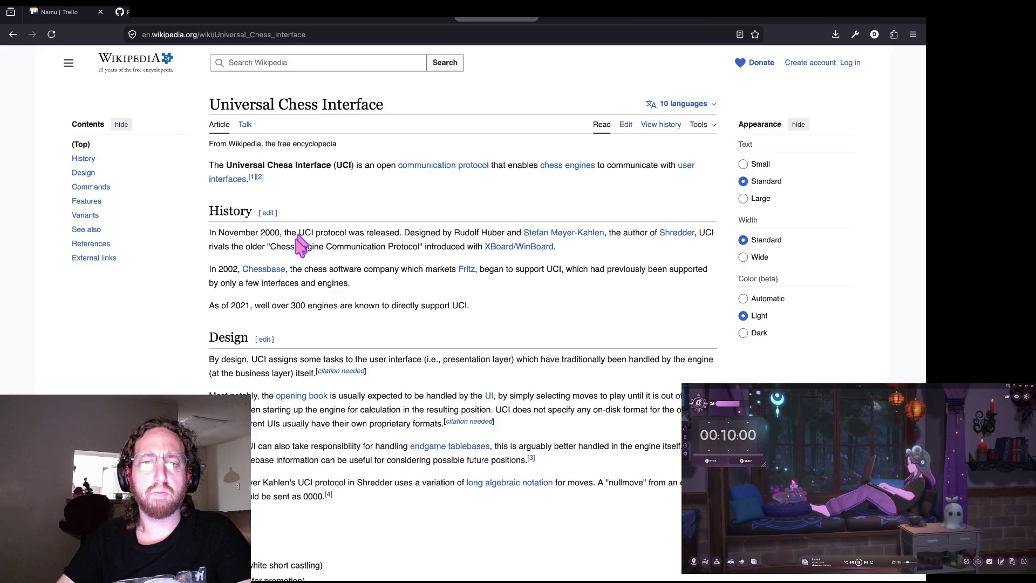
key(ctrl+Tab)
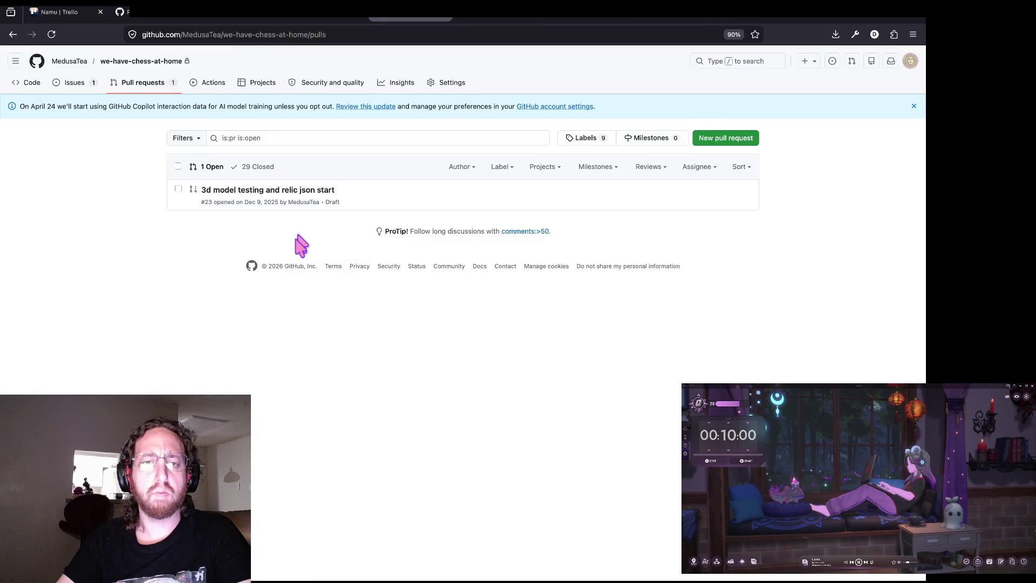
click(32, 84)
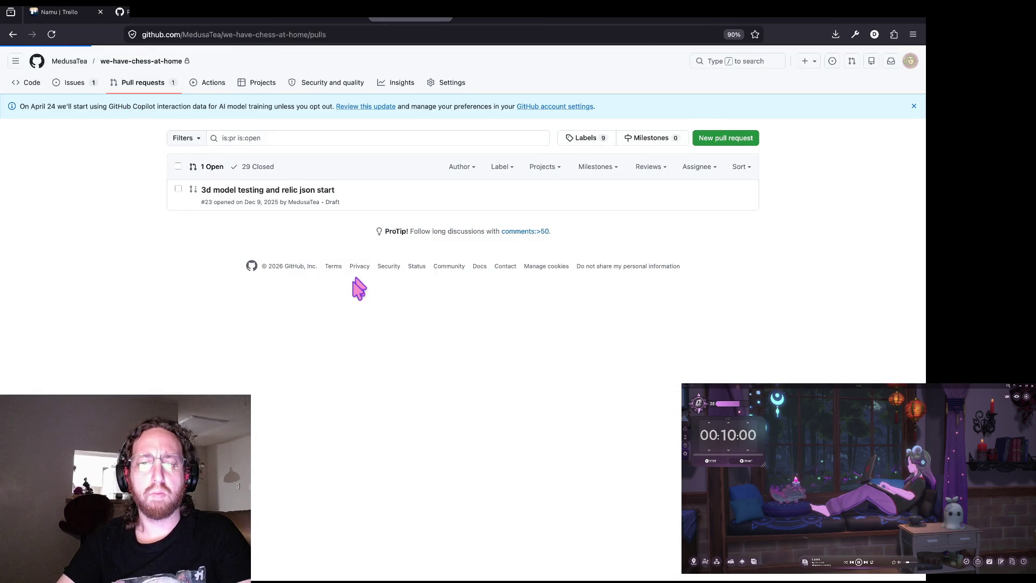
key(super+Tab)
key(Return)
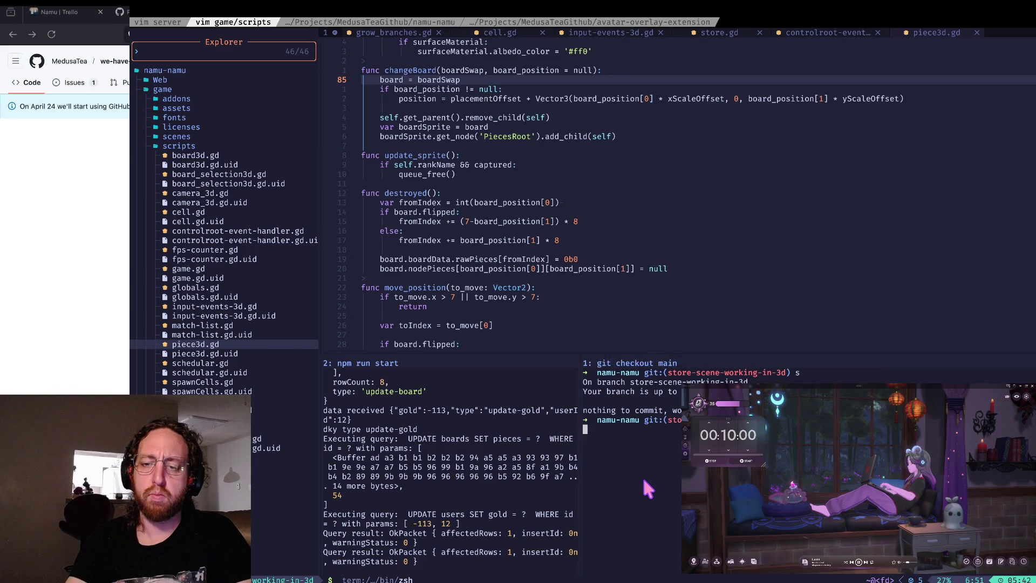
Step: Check out main and pull the merged changes into it
key(Return)
text(p)
key(Return)
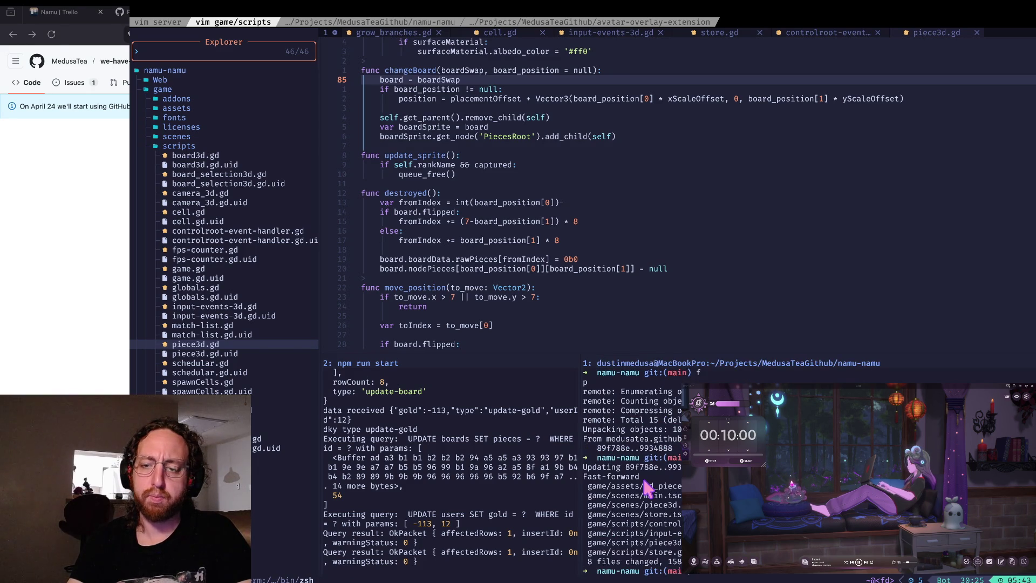
key(ctrl+l)
Step: List branches, stash the uncommitted work, delete the old store branch, and start a 'co -b' new branch command
text(b)
key(Return)
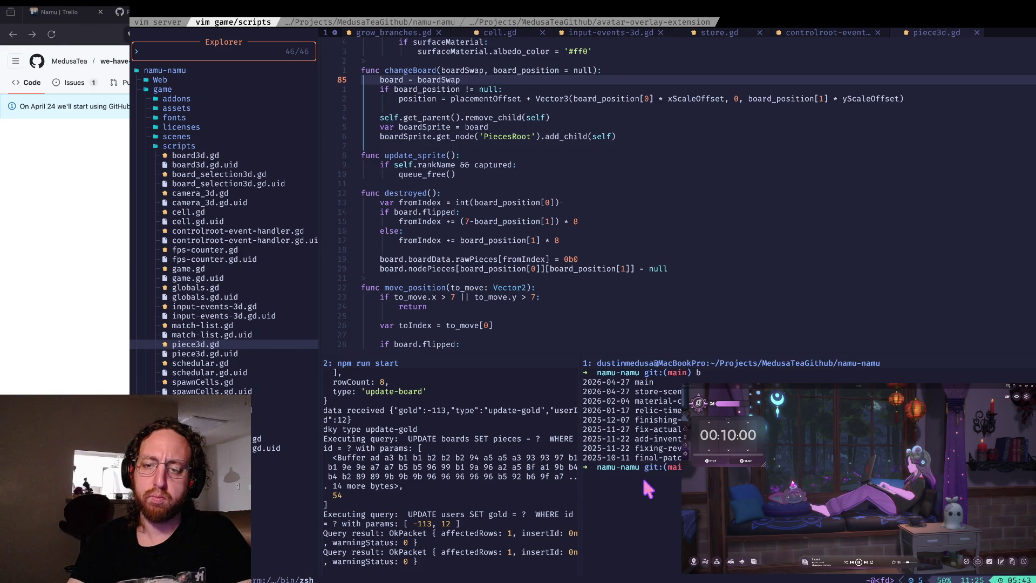
key(ctrl+c)
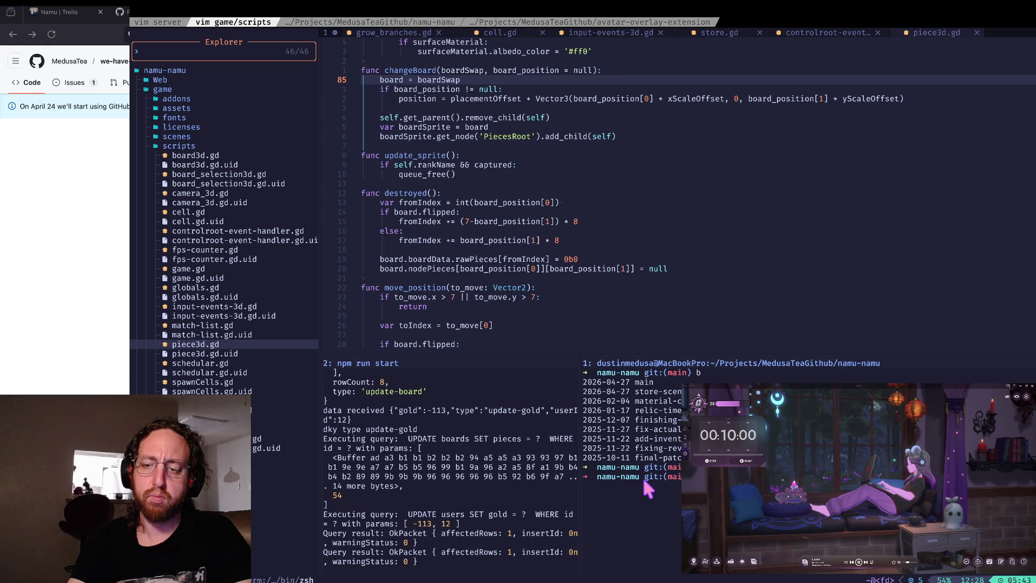
text(stash)
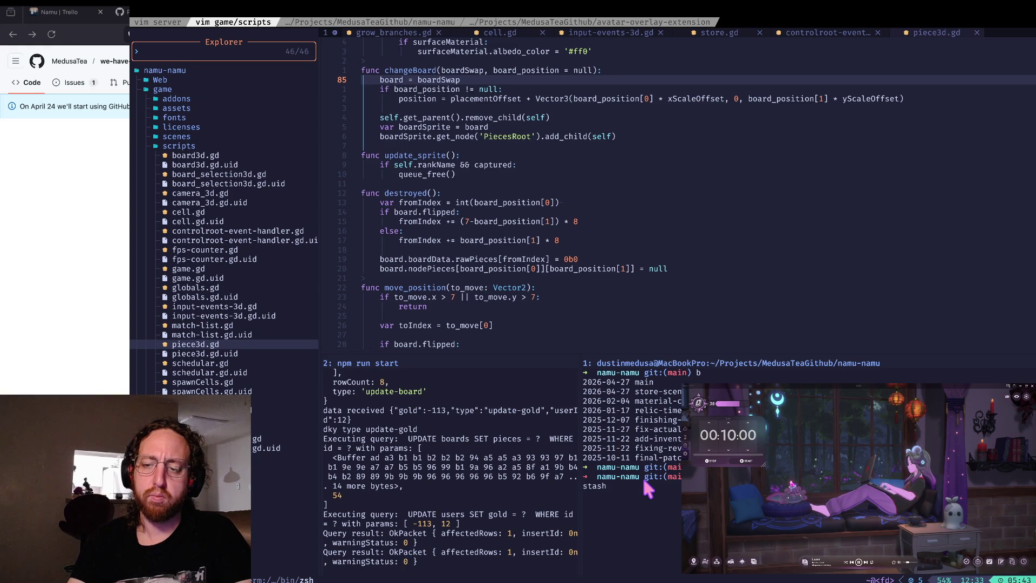
key(Return)
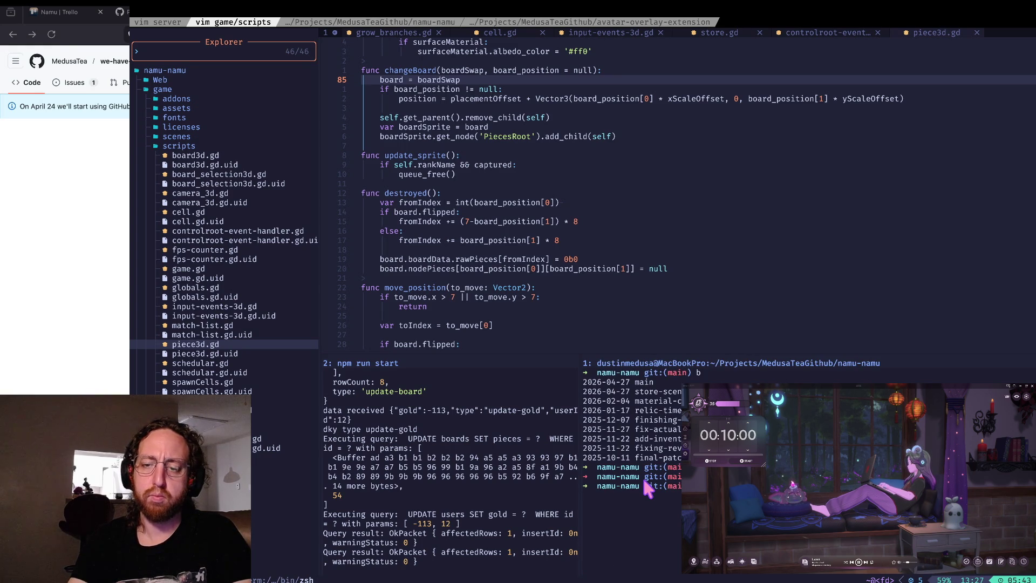
key(Return)
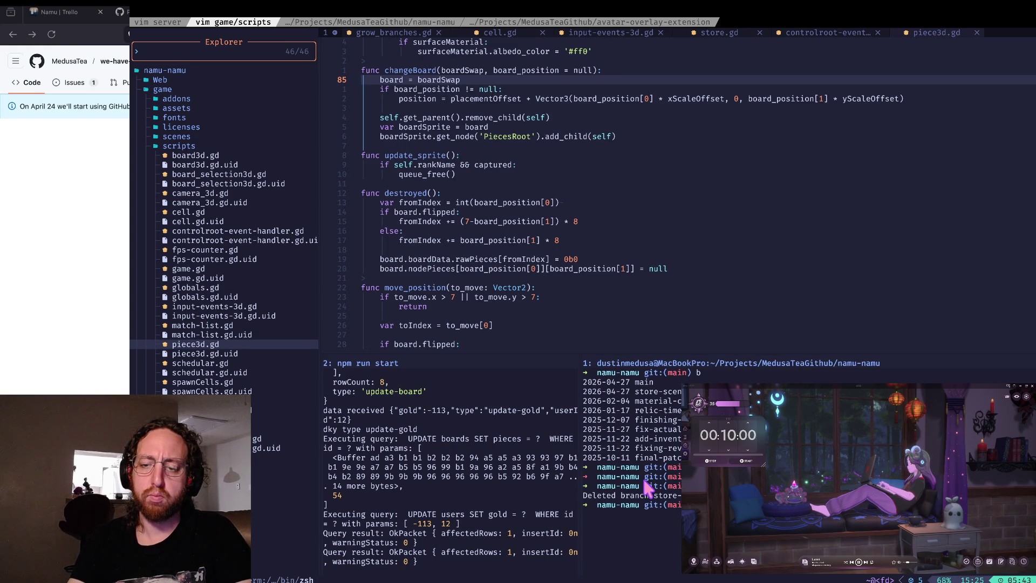
key(ctrl+l)
text(co -b)
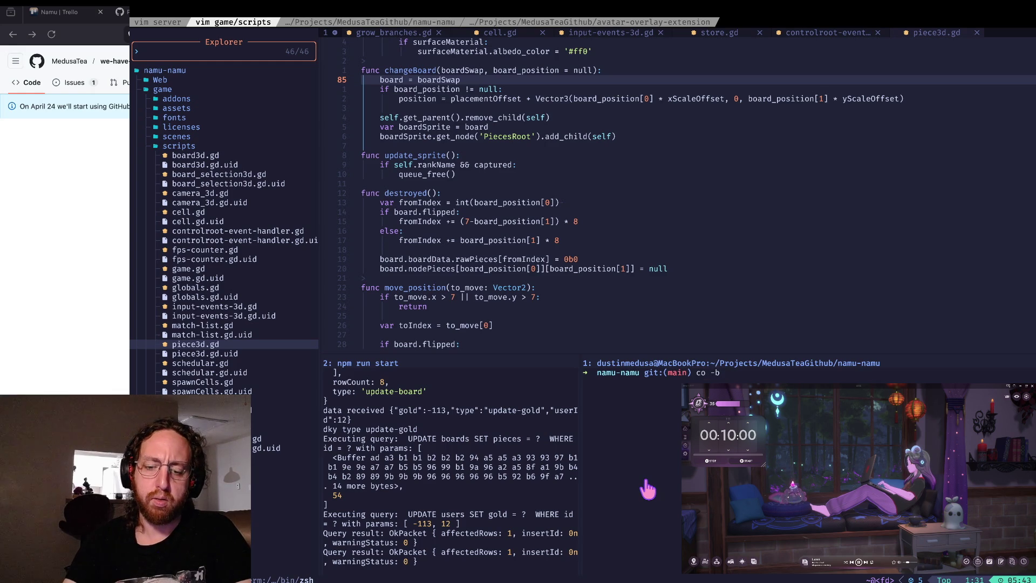
key(super+Tab)
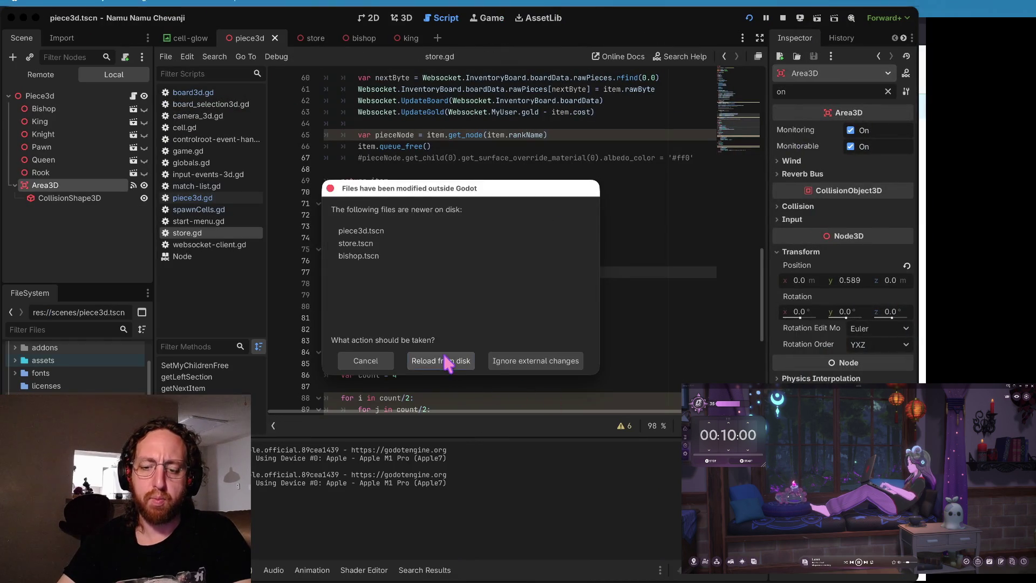
Step: Reload the modified scenes, run the game, log in with a username, and open the middle match board
click(444, 356)
key(super+b)
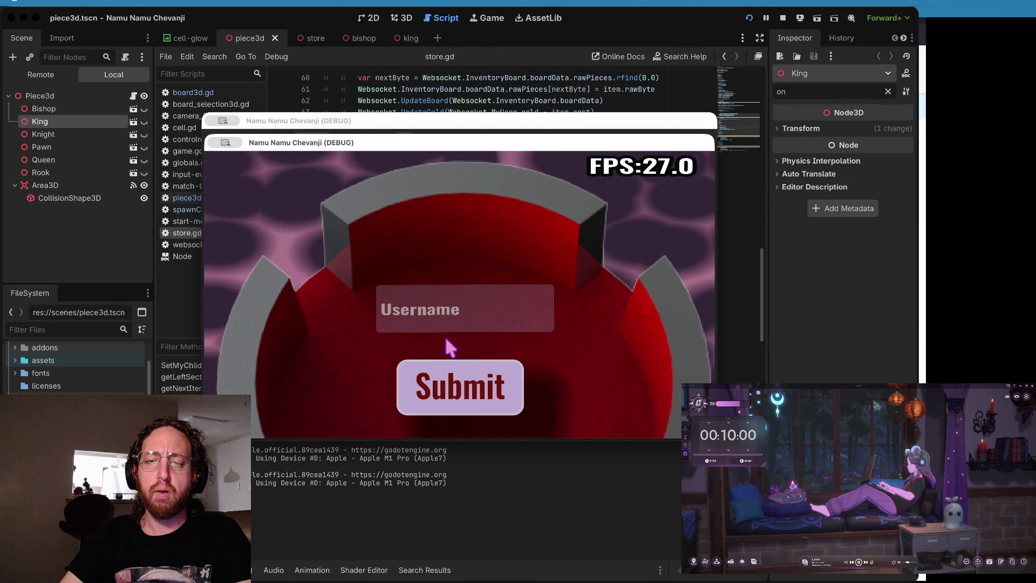
text(b)
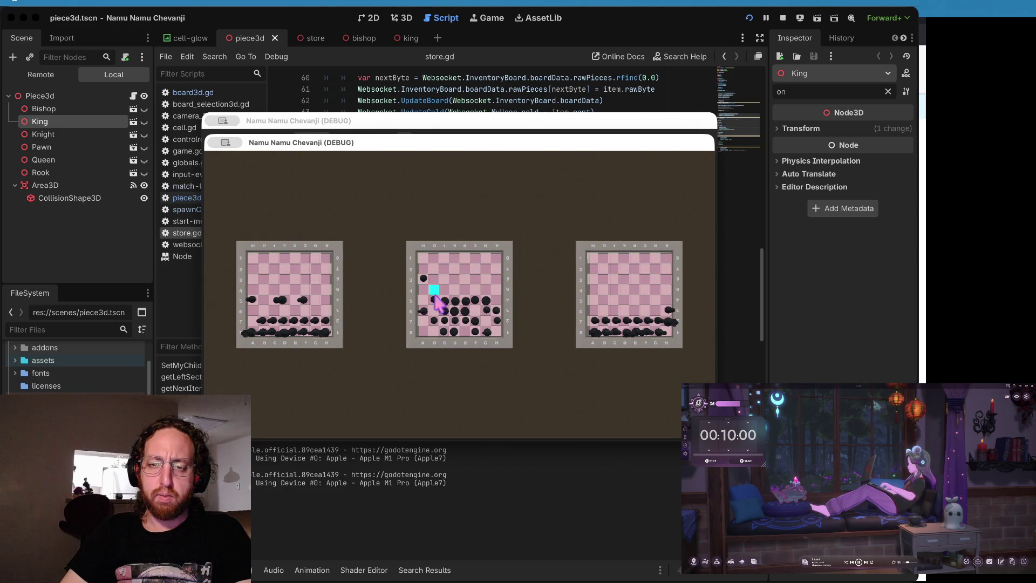
click(414, 261)
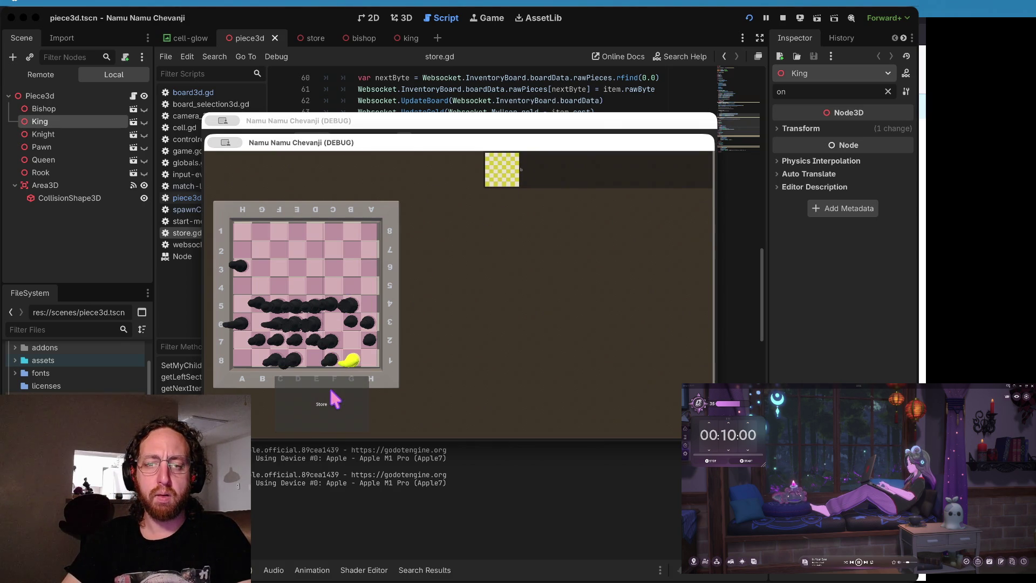
Step: Buy a black knight and a black rook in the game's store
click(327, 406)
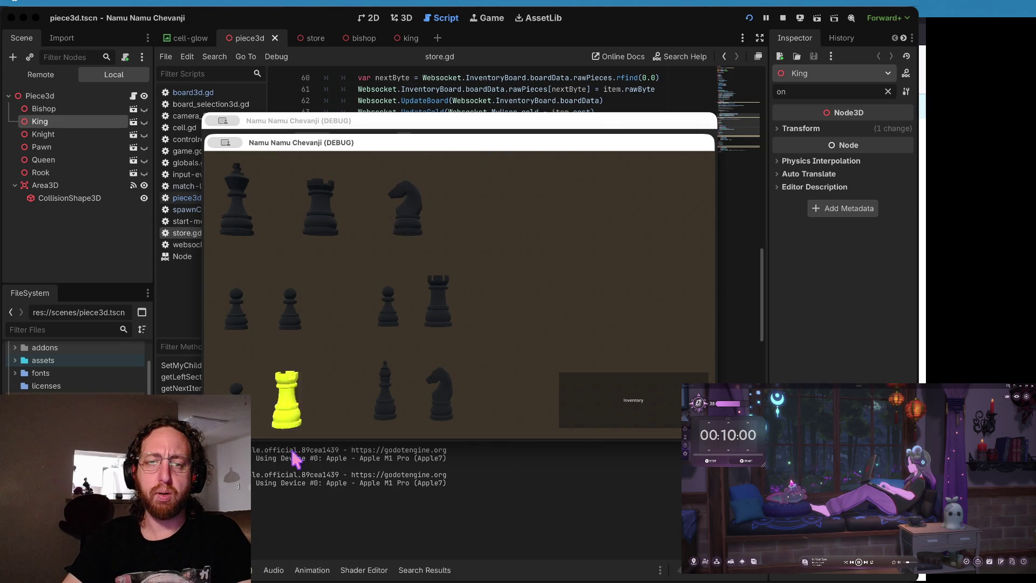
click(404, 214)
click(326, 221)
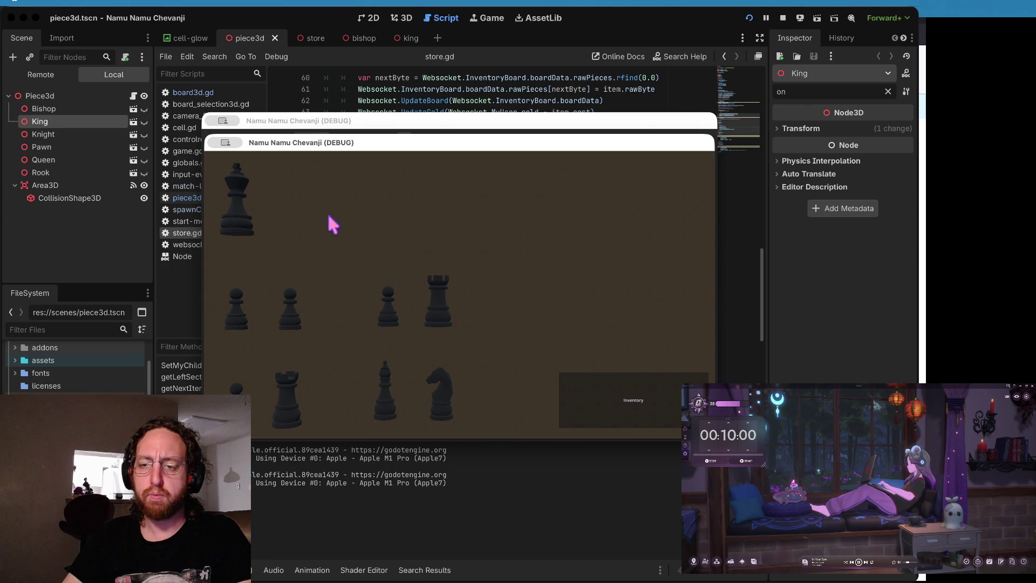
Step: Move the yellow inventory piece from B5 to A6 and onto the main board, then close the debug game
click(642, 395)
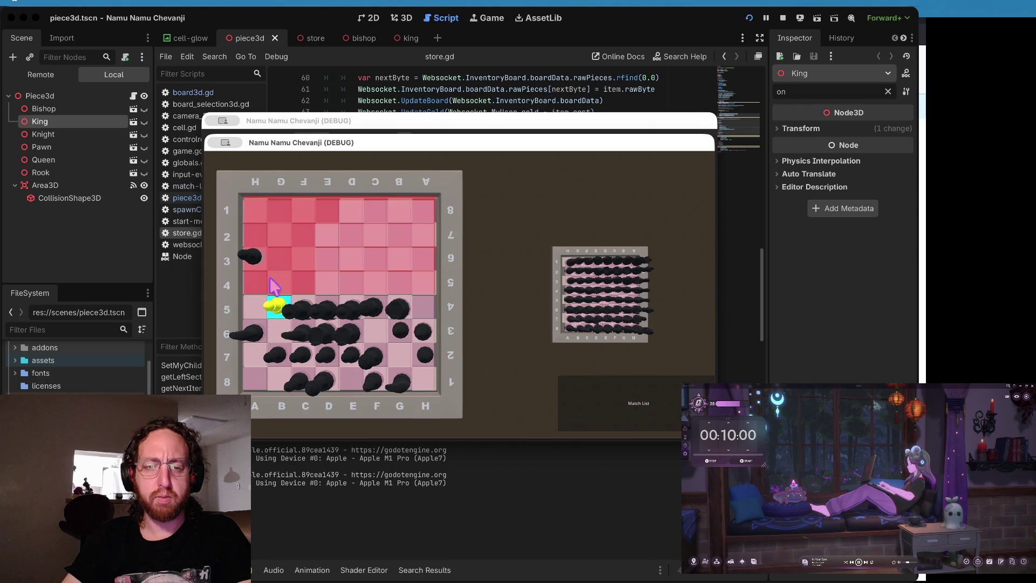
drag(263, 313, 244, 343)
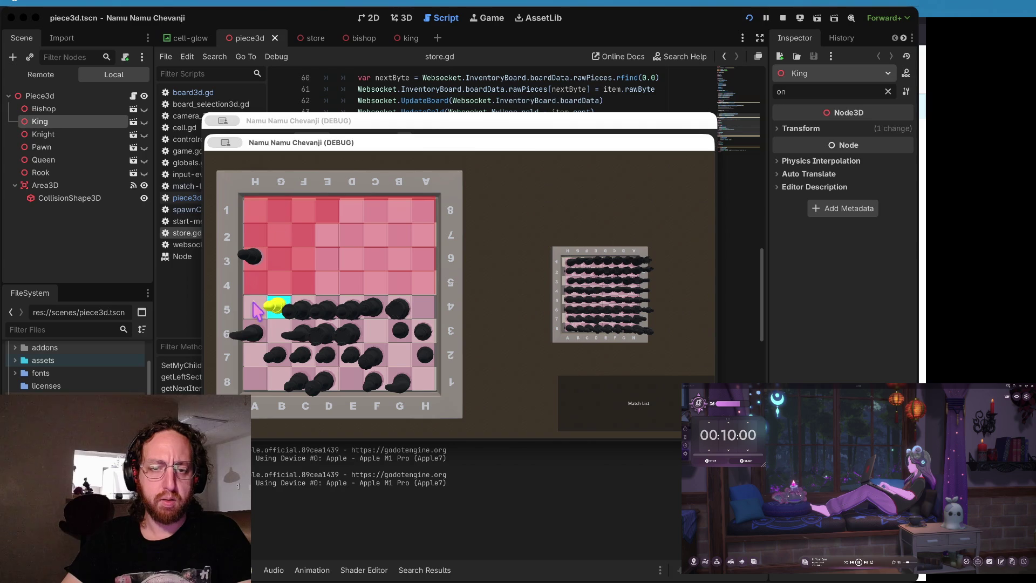
mouse_move(255, 345)
mouse_down()
mouse_move(308, 278)
mouse_move(237, 370)
mouse_move(296, 278)
mouse_move(297, 331)
mouse_move(365, 208)
mouse_move(252, 358)
mouse_move(254, 322)
mouse_move(240, 345)
mouse_move(277, 330)
mouse_move(302, 345)
mouse_move(302, 387)
mouse_move(276, 359)
mouse_move(302, 356)
mouse_move(249, 357)
mouse_move(398, 308)
mouse_move(577, 295)
mouse_up()
mouse_move(500, 314)
mouse_down()
mouse_move(254, 324)
mouse_move(398, 309)
mouse_move(397, 322)
mouse_move(400, 304)
mouse_up()
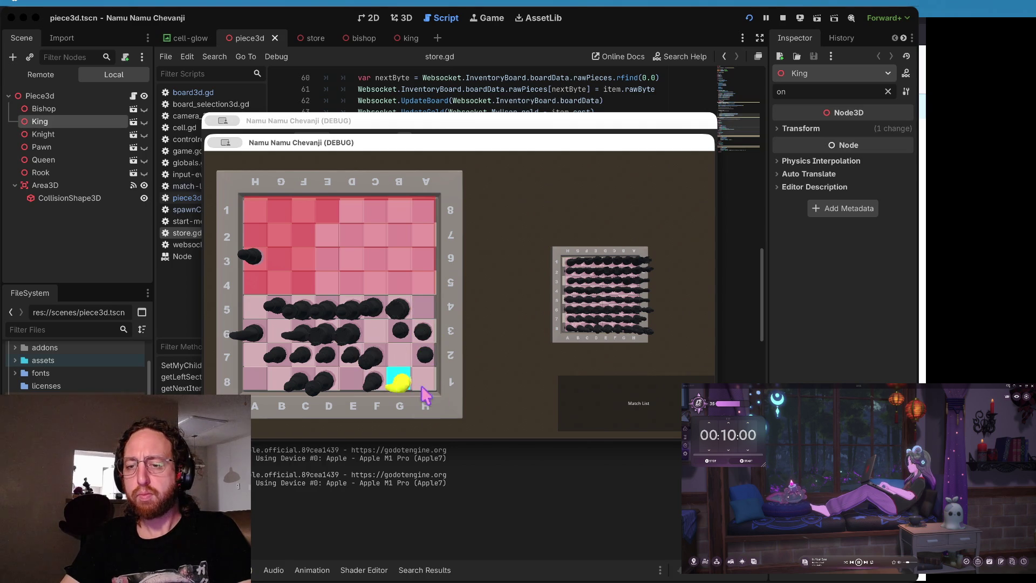
click(661, 415)
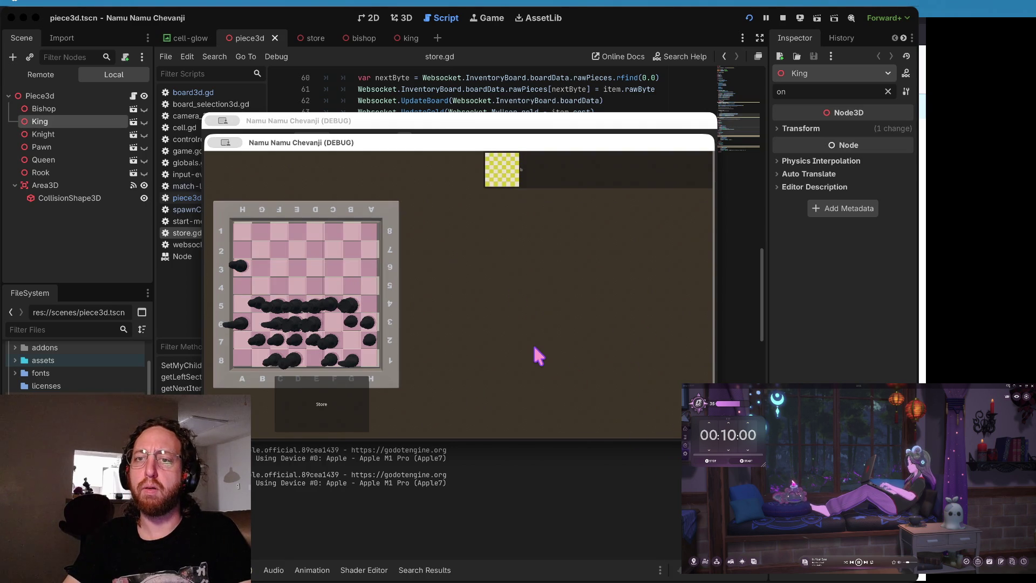
click(570, 89)
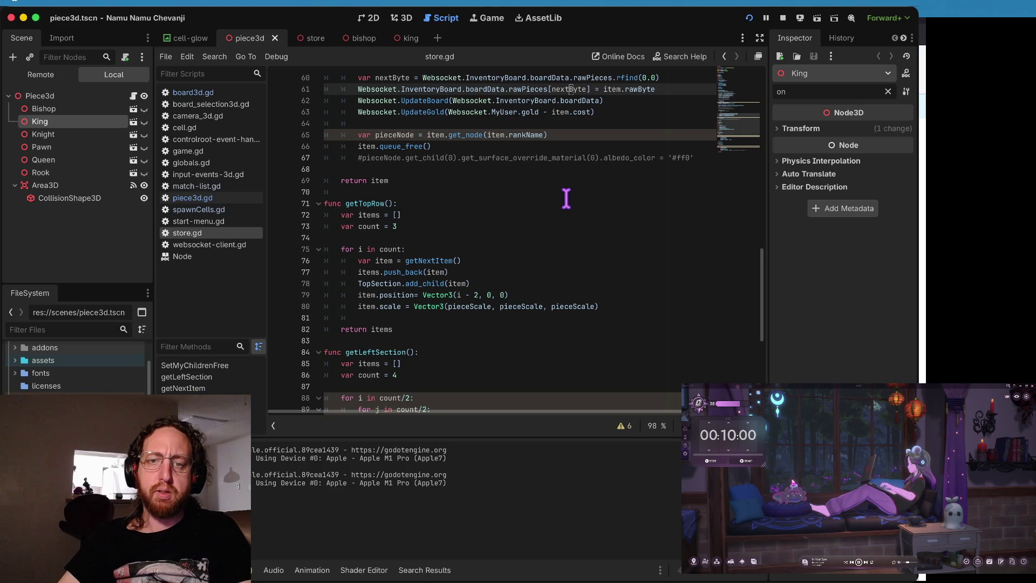
Step: Place the cursor on the empty line 68 of store.gd
click(560, 169)
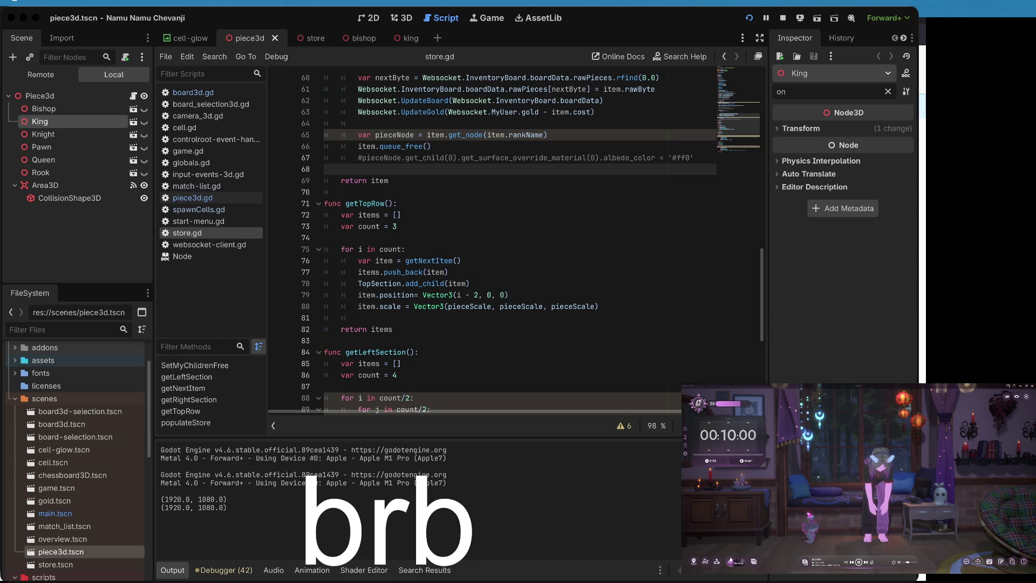
click(731, 560)
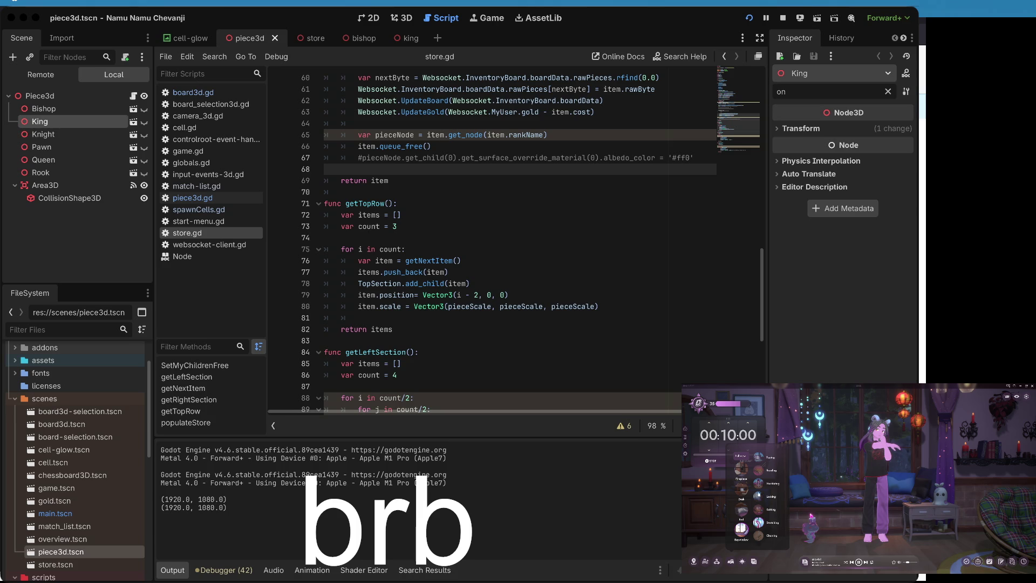
Step: Work through the editor's lower-right controls to get the chess game running in its debug window
click(741, 495)
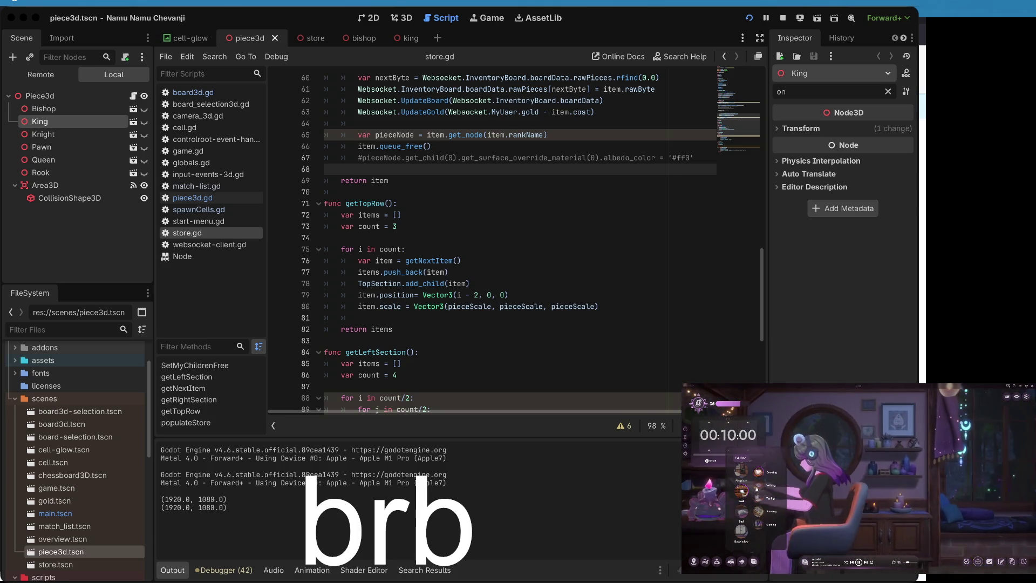
click(758, 516)
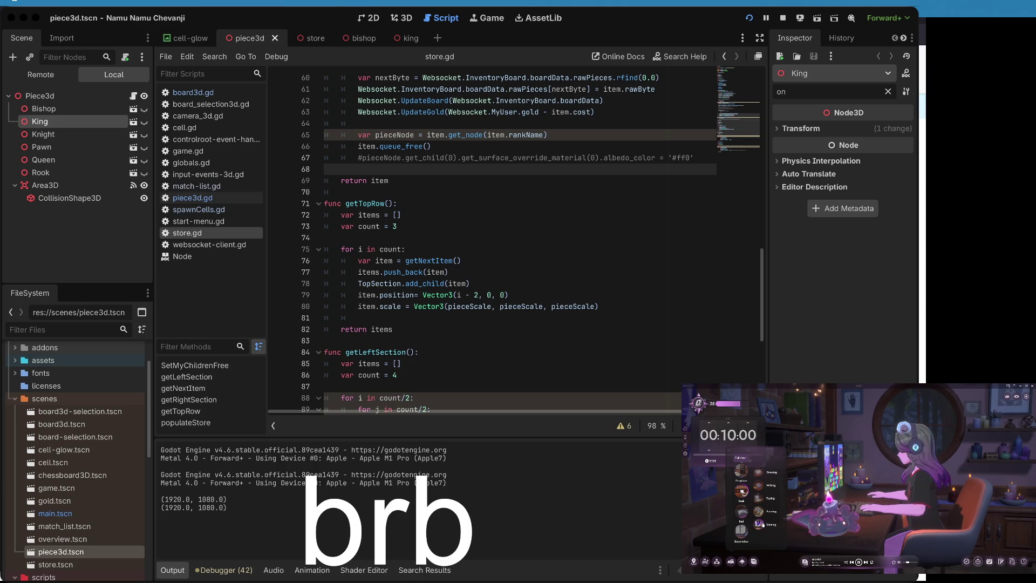
click(716, 563)
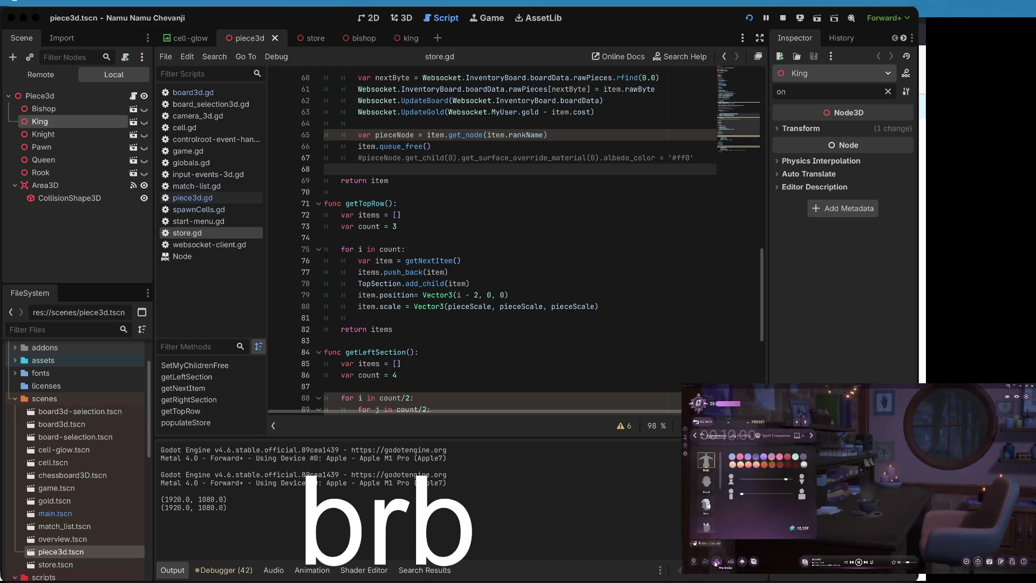
click(758, 435)
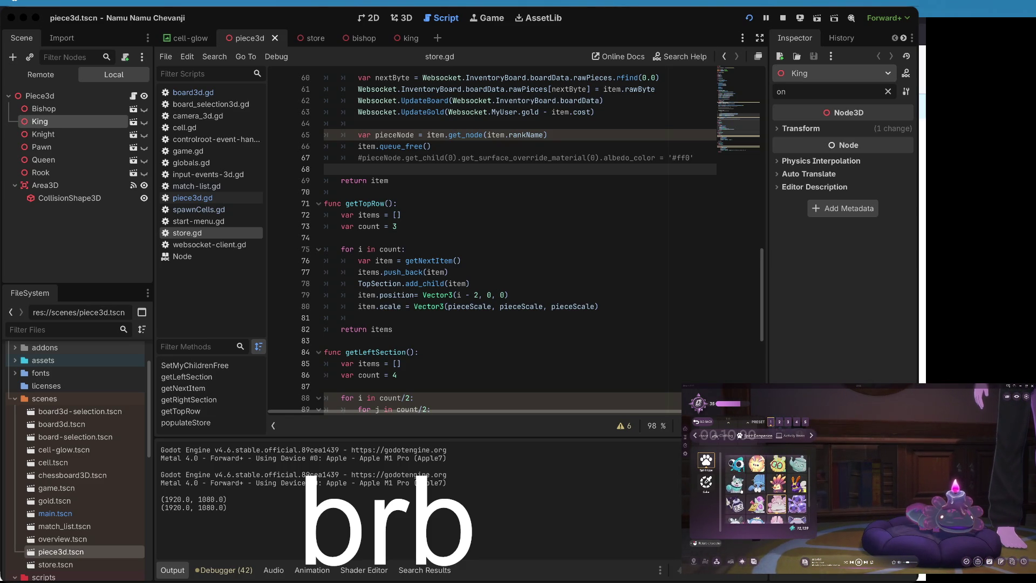
click(704, 422)
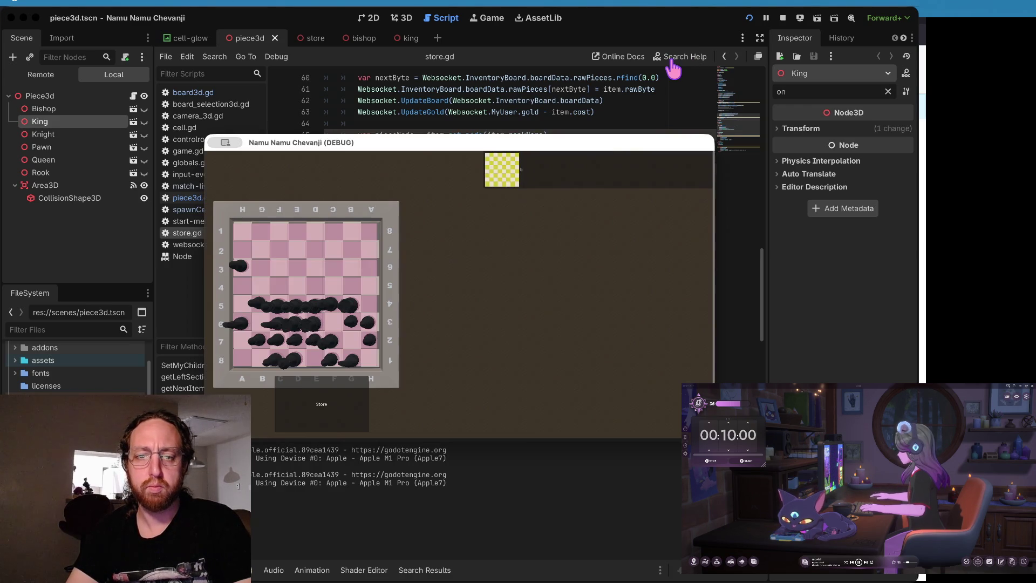
click(325, 406)
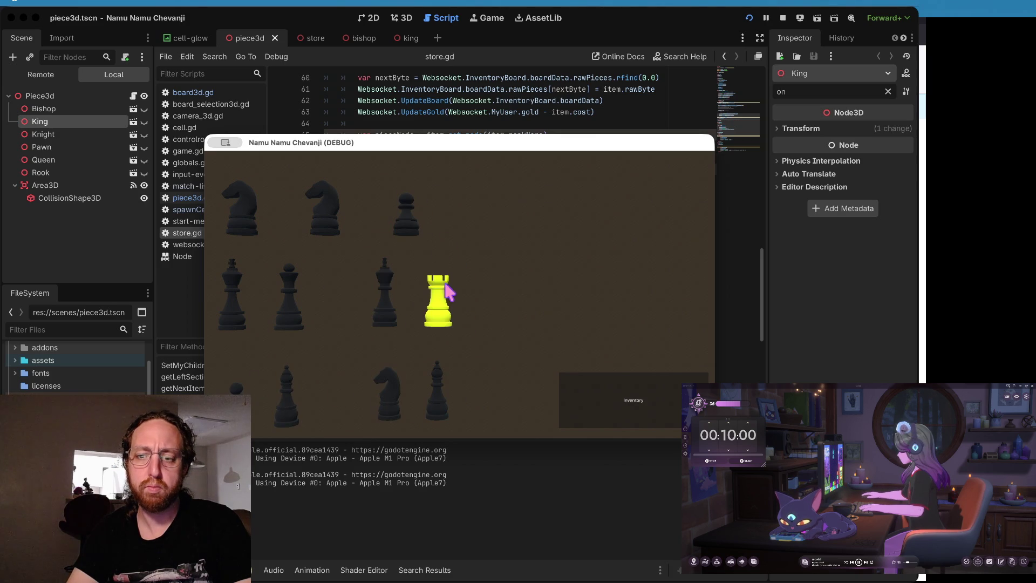
click(627, 428)
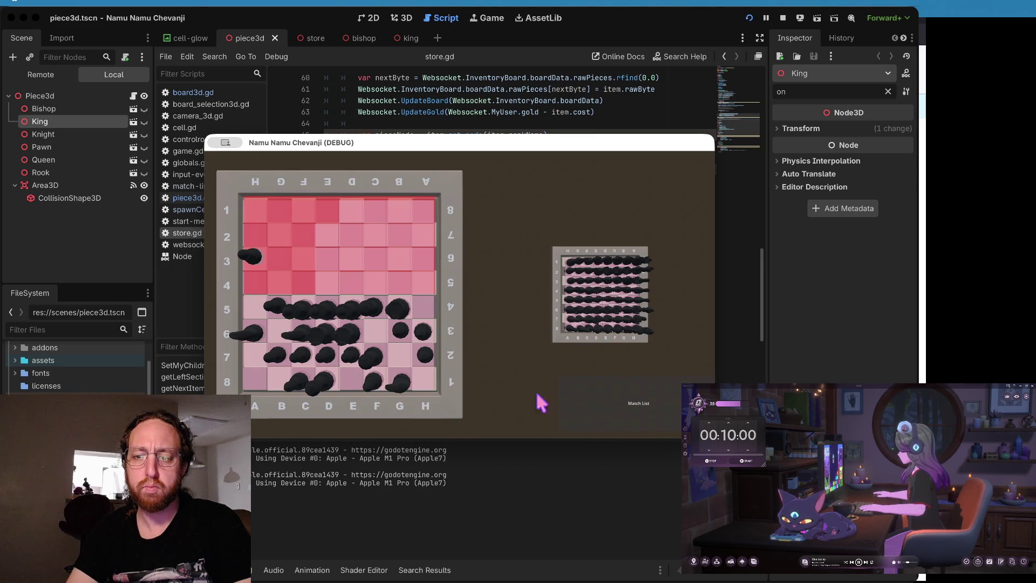
click(582, 402)
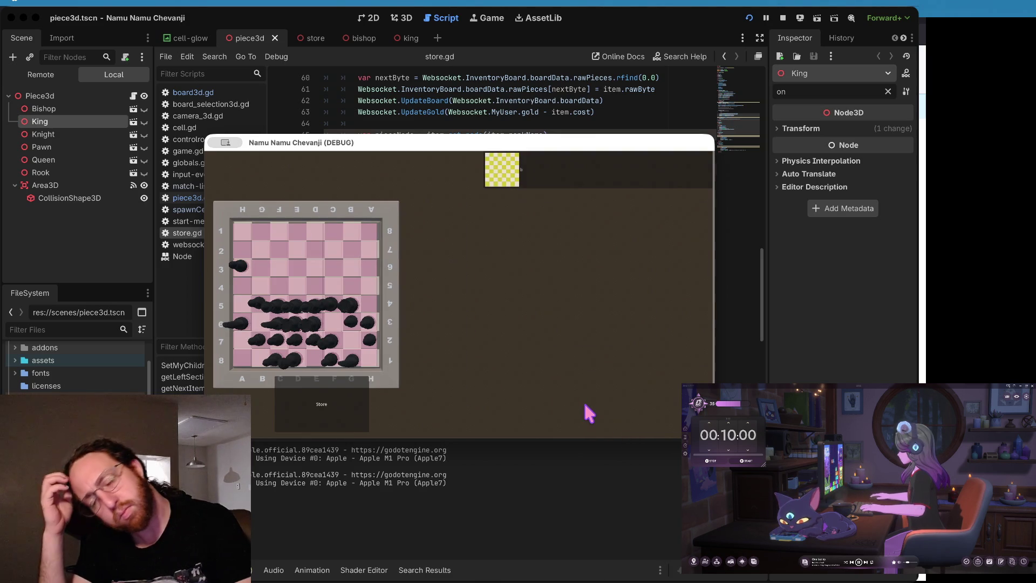